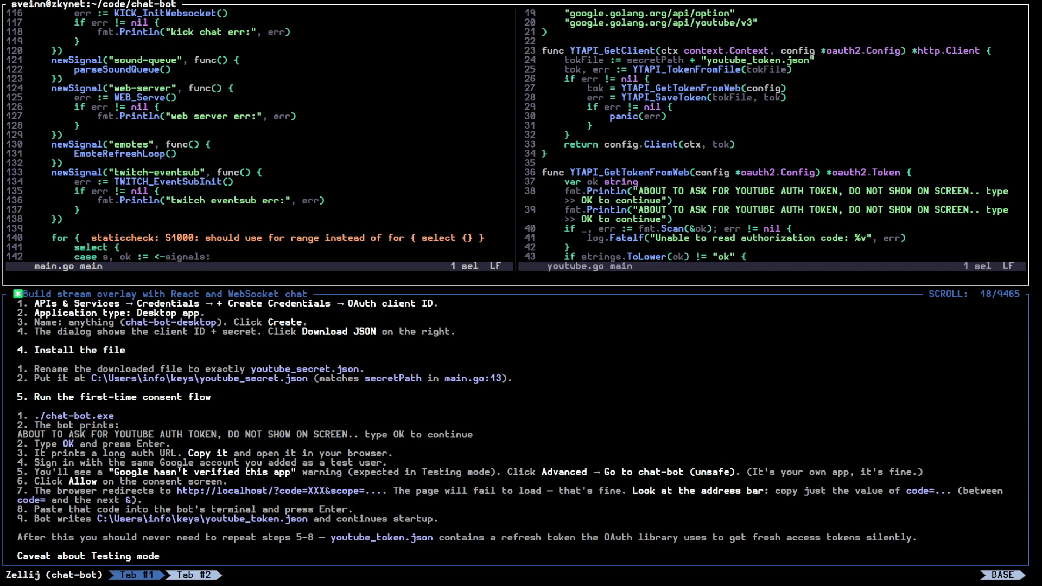
Insert two blank lines after flag.Parse() in main.go's main(), then begin the Claude prompt 'can you add a -'
click(362, 207)
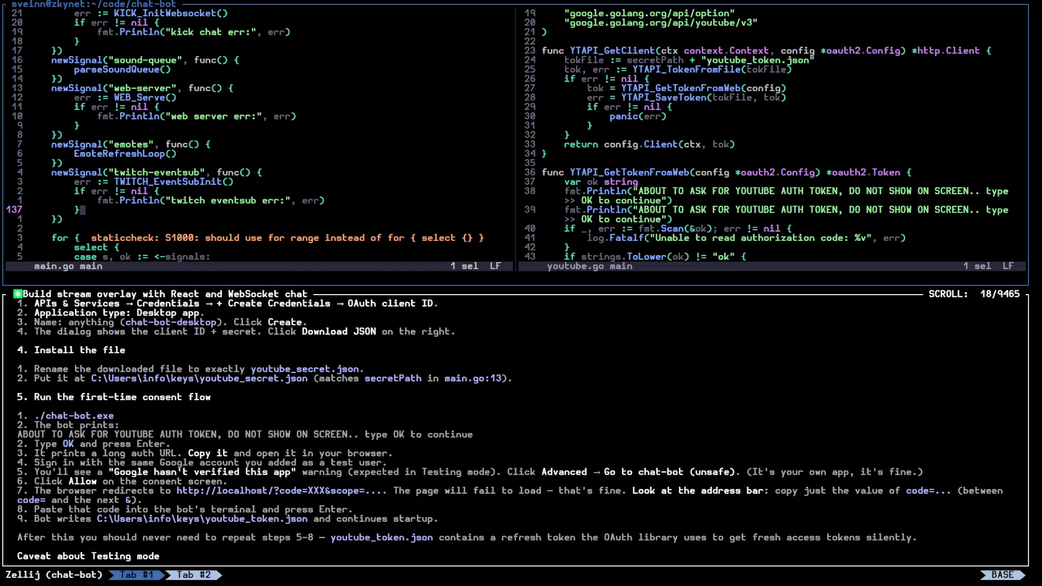
scroll(244, 135, up, 18)
scroll(244, 136, up, 10)
key(k)
key(k)
key(k)
key(o)
key(Return)
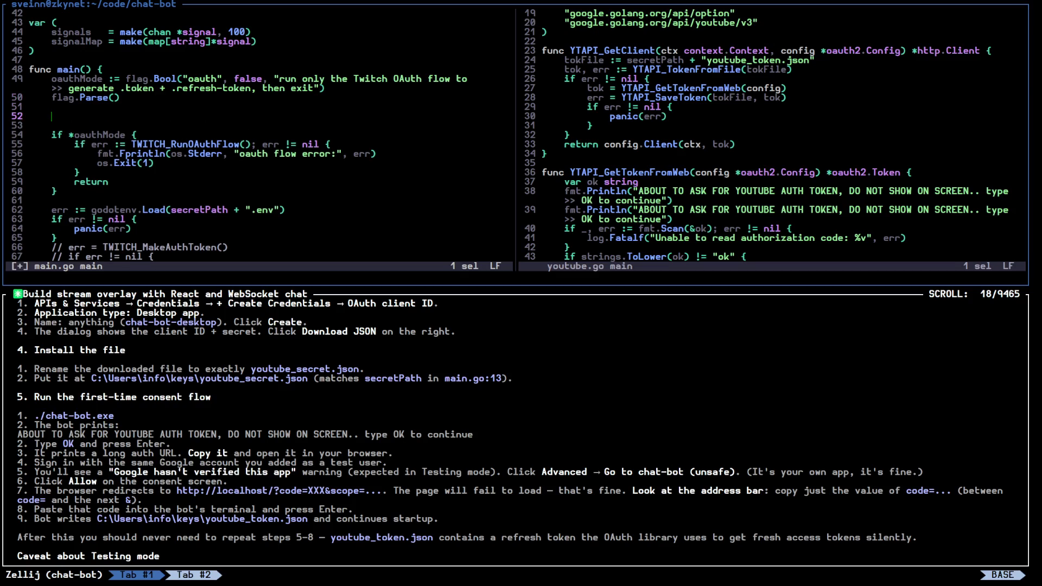
key(alt+Down)
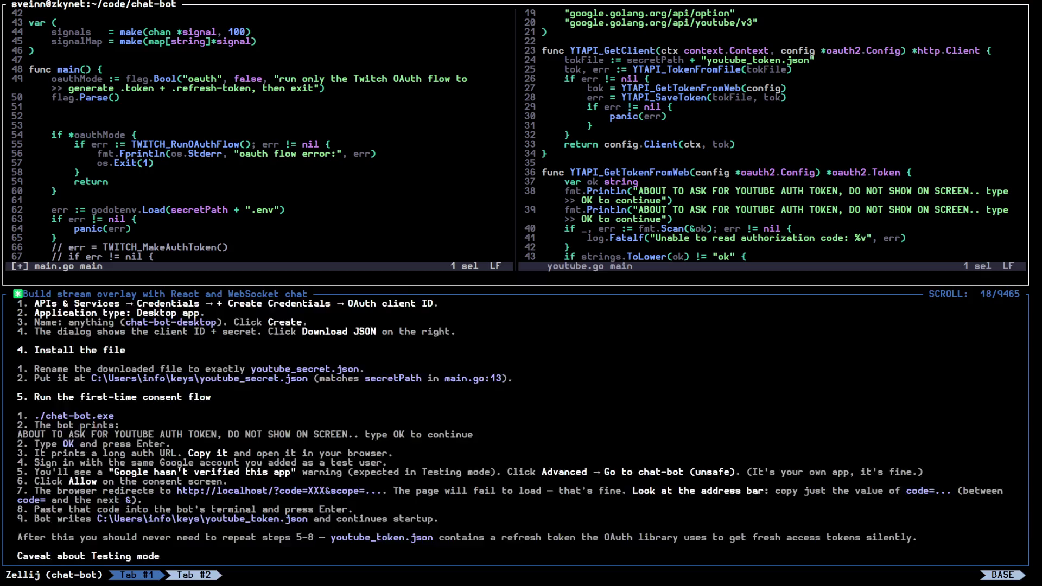
text(can you add a -)
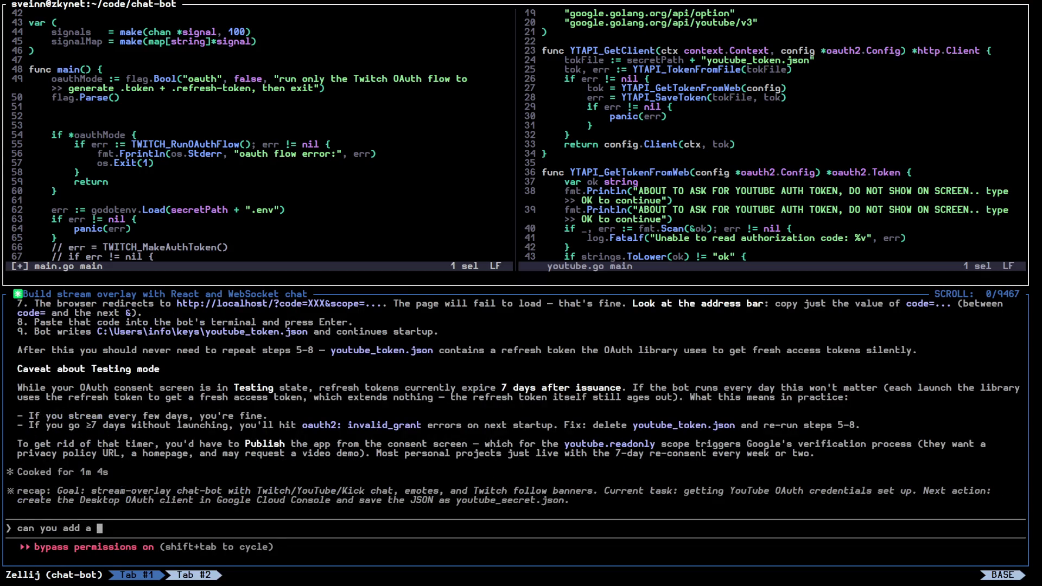
Locate the oauthMode flag check in main.go's editor pane
key(alt+Up)
key(Escape)
key(j)
key(j)
key(l)
key(l)
key(l)
Ask Claude for an --oauthyoutube flag that runs just the YouTube OAuth flow
key(alt+Down)
text(-oauthy)
text(outube flag to )
text(just run youtube)
text( op)
key(BackSpace)
text(auth flow)
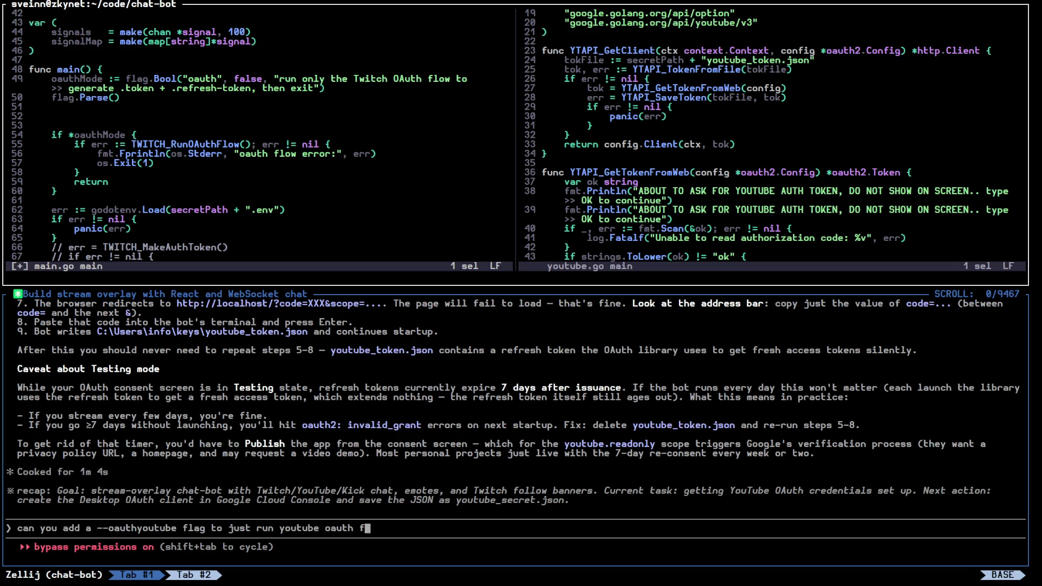
key(Return)
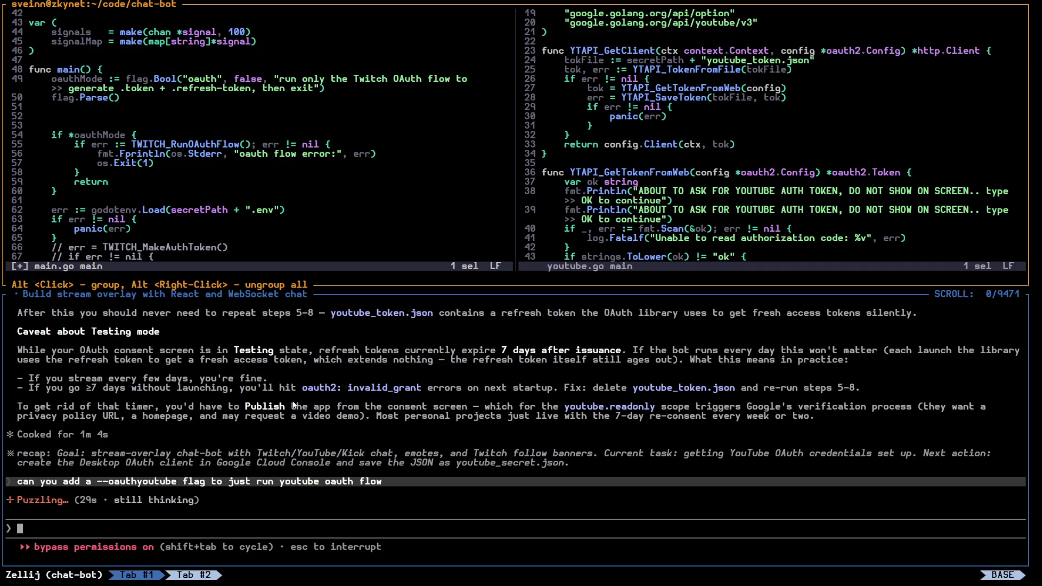
key(alt+Tab)
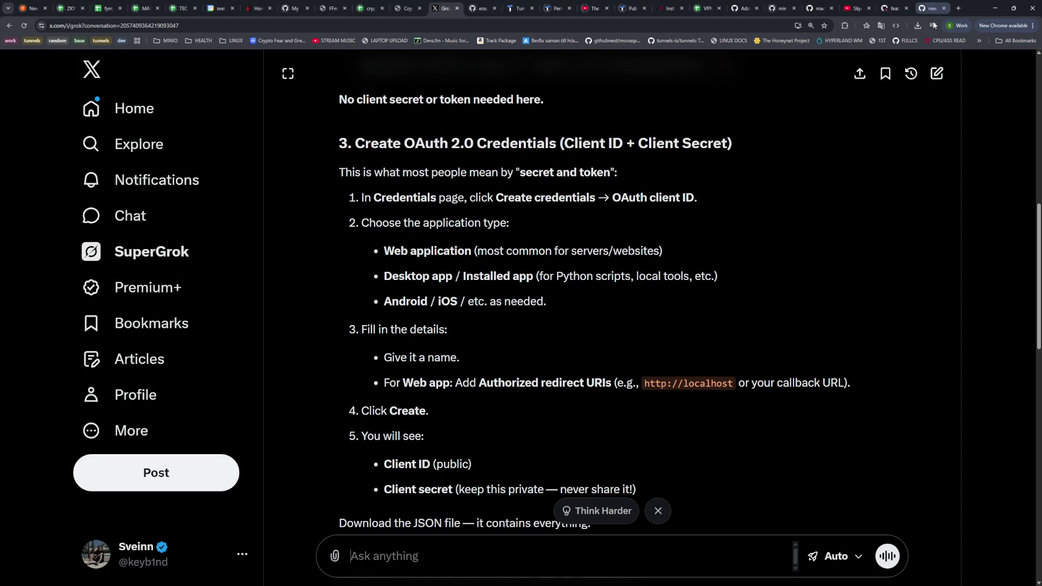
Search Google for 'nvidia earni' in a new Chrome tab
click(958, 8)
text(nvidia earni)
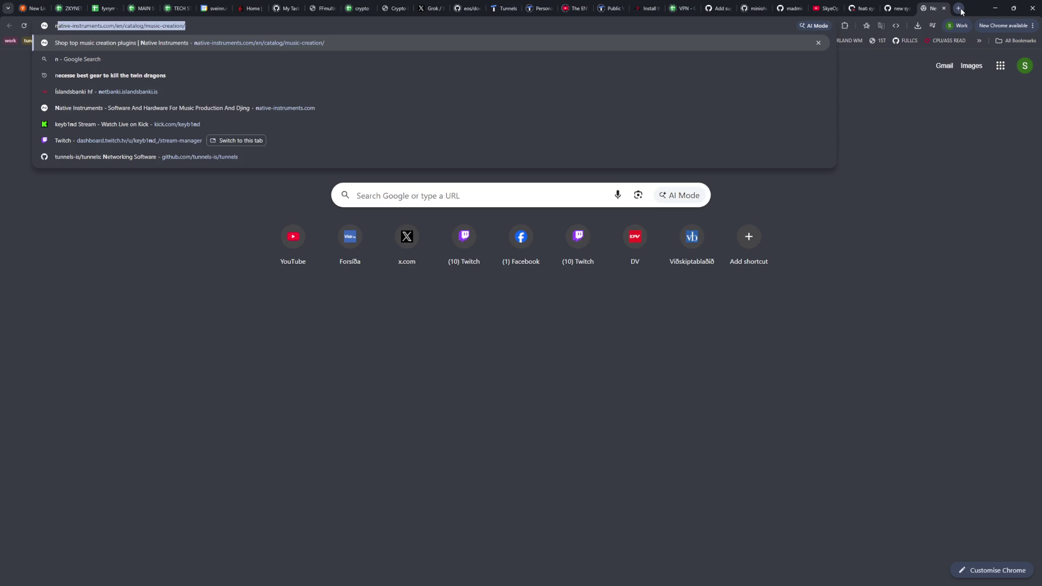
key(Return)
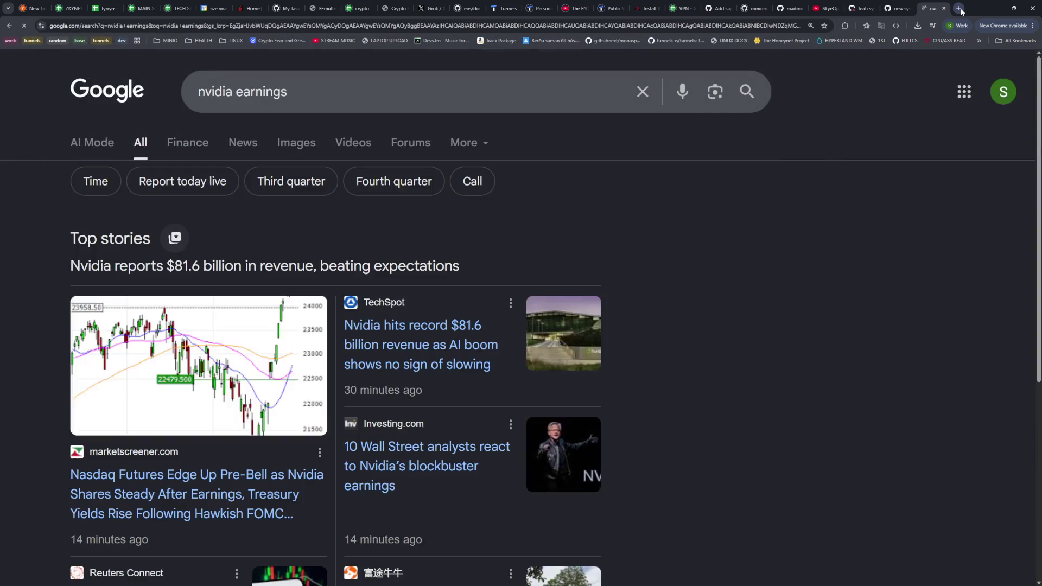
scroll(833, 273, down, 1)
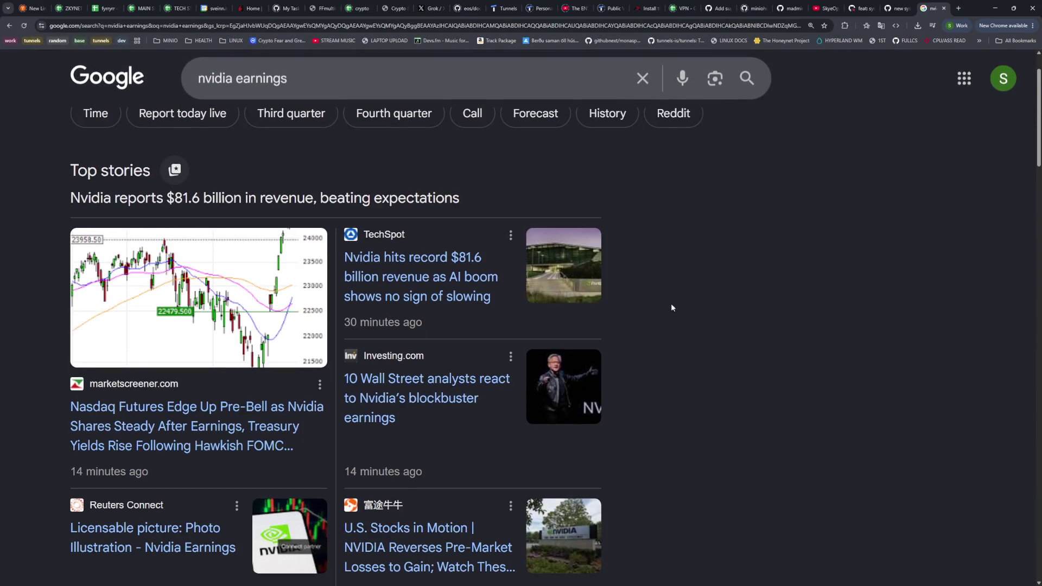
Read the MarketScreener Nasdaq futures article, then close the search tab and return to Zellij
click(197, 444)
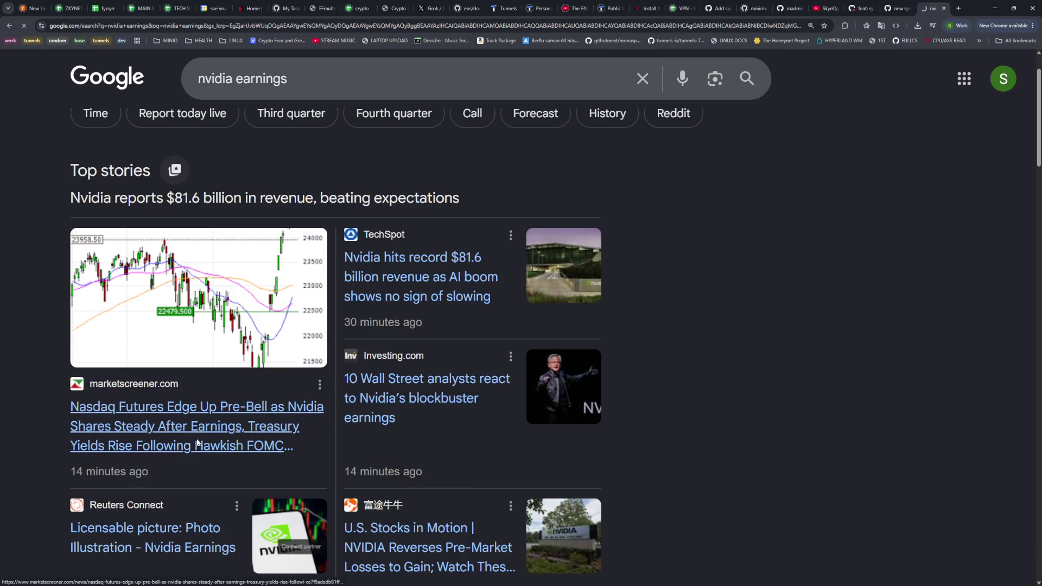
scroll(226, 332, up, 1)
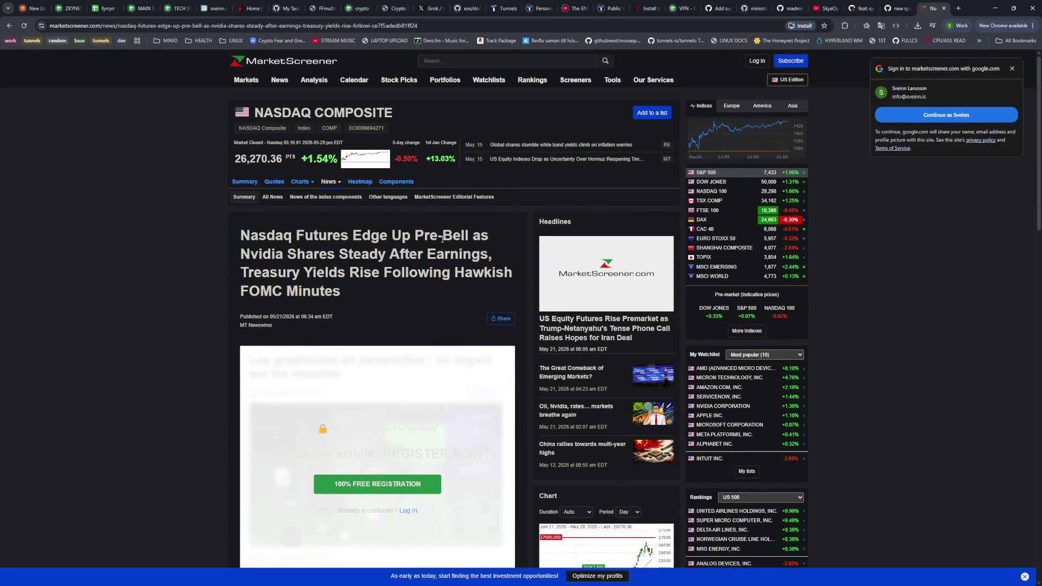
drag(251, 254, 418, 289)
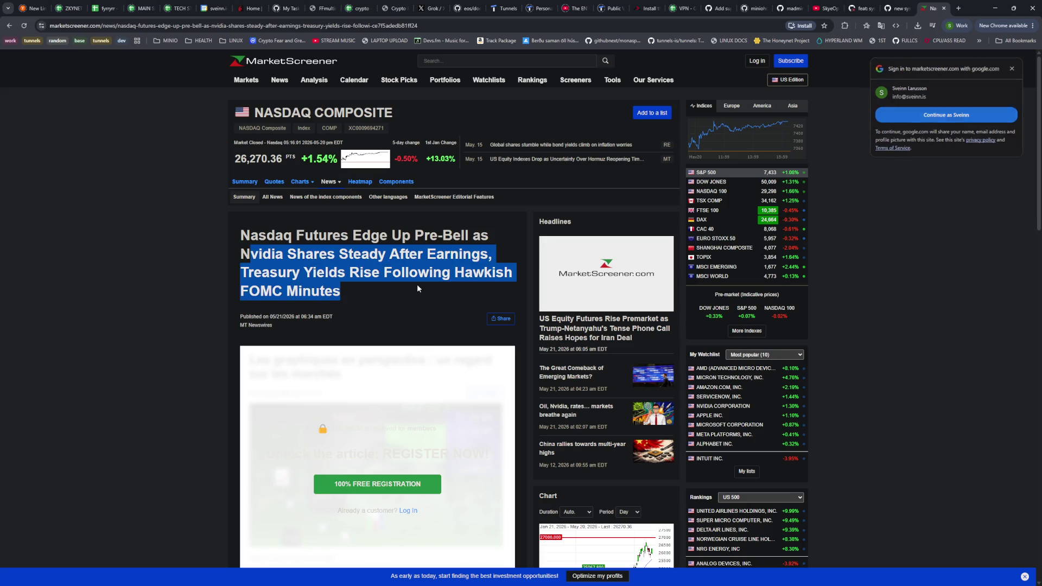
key(alt+Left)
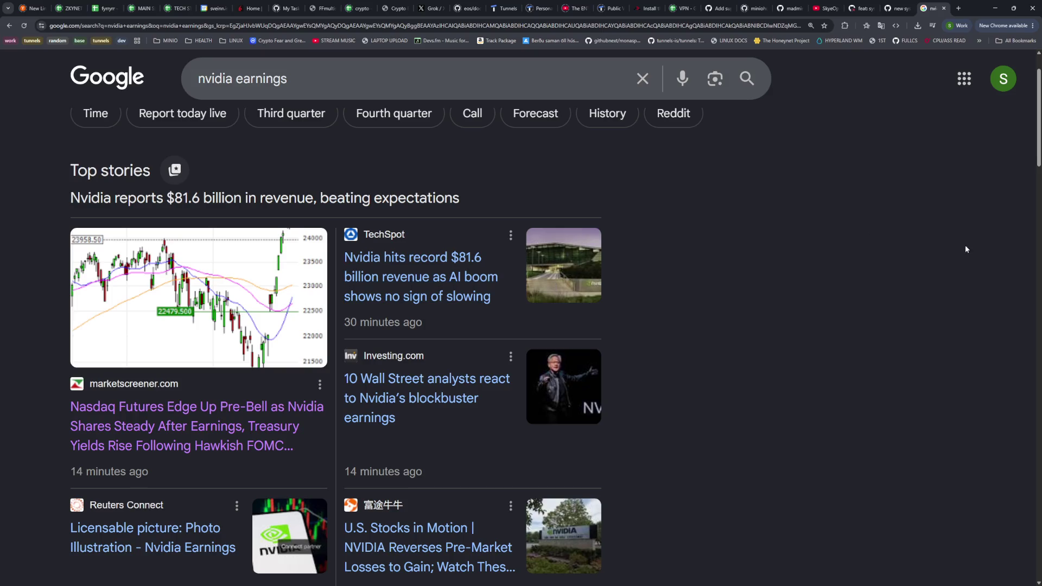
click(944, 8)
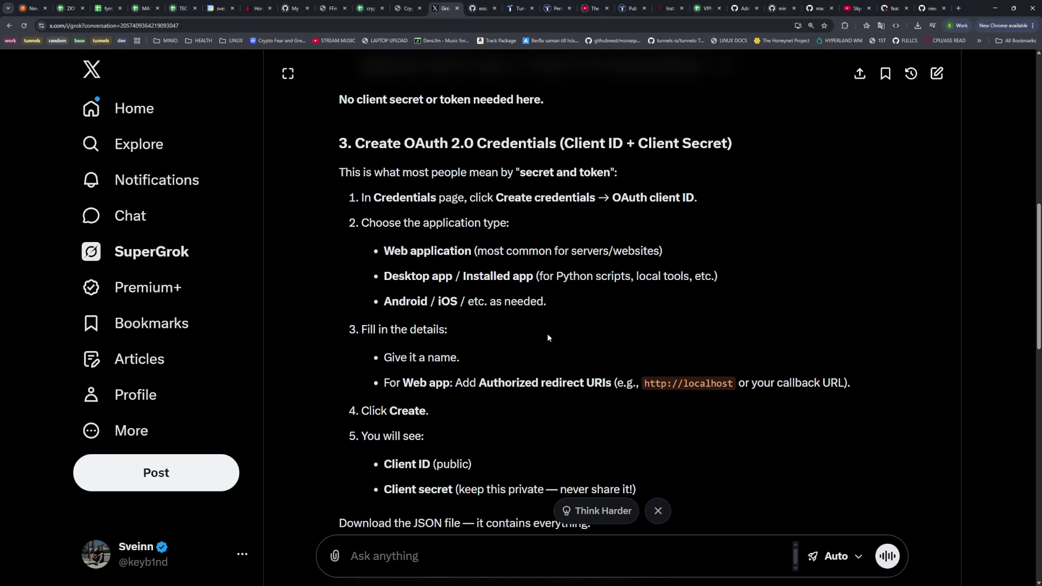
key(alt+Tab)
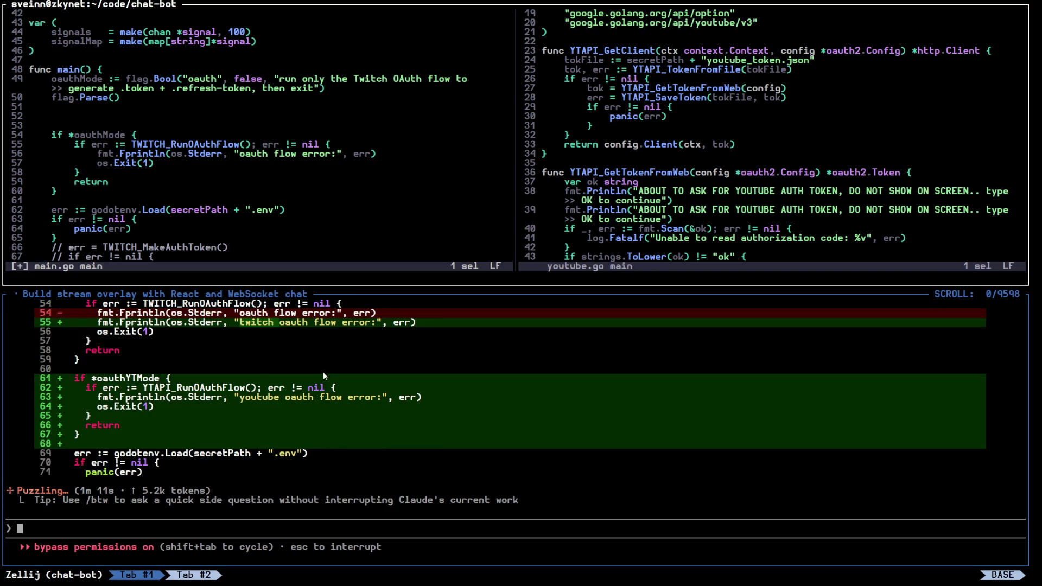
Search 'googla alphabet earnings' in a new Chrome tab
key(alt+Tab)
key(ctrl+t)
text(googla)
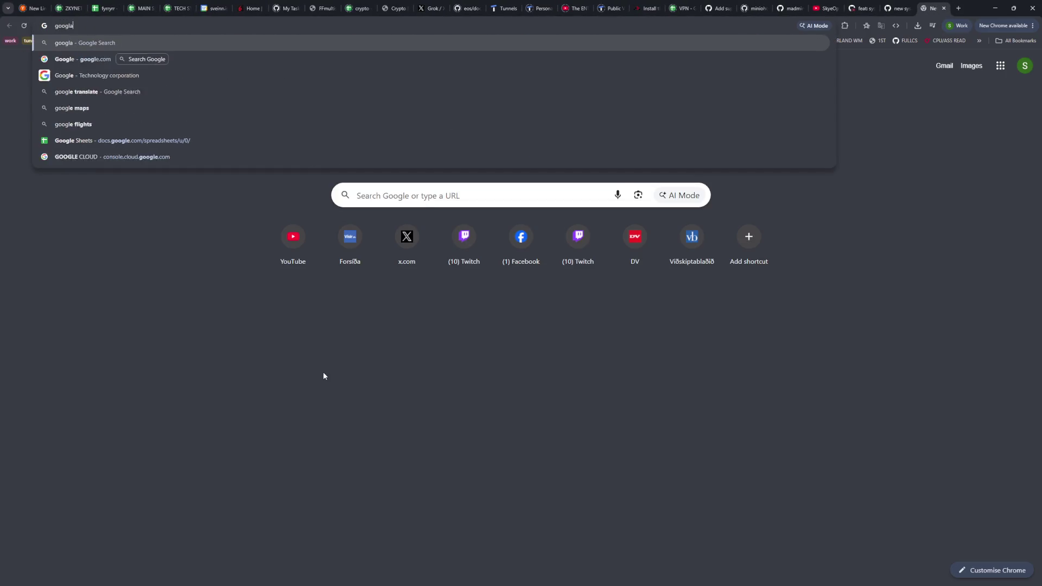
text( alphab)
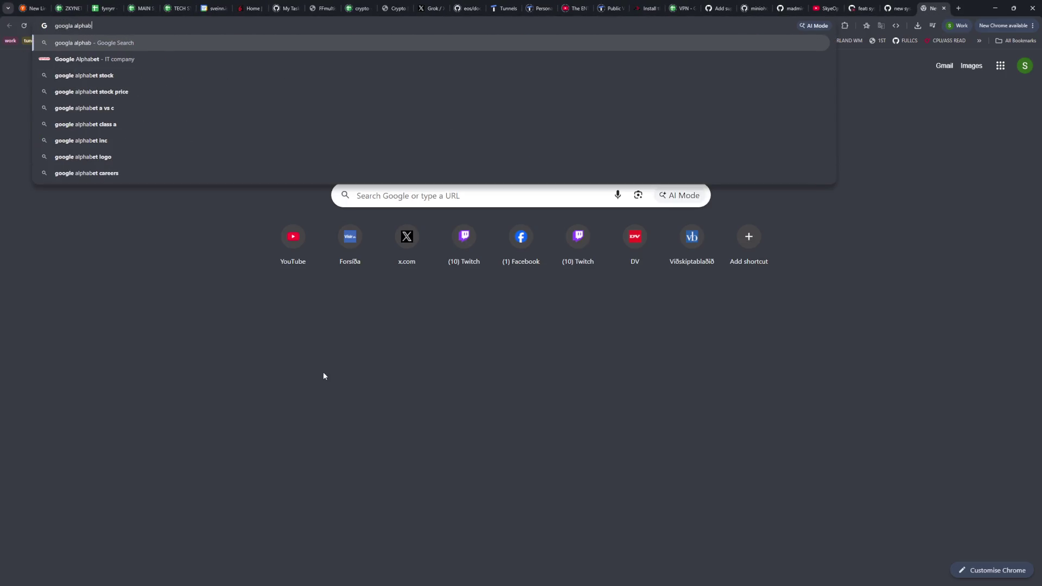
text(et earnings)
key(Return)
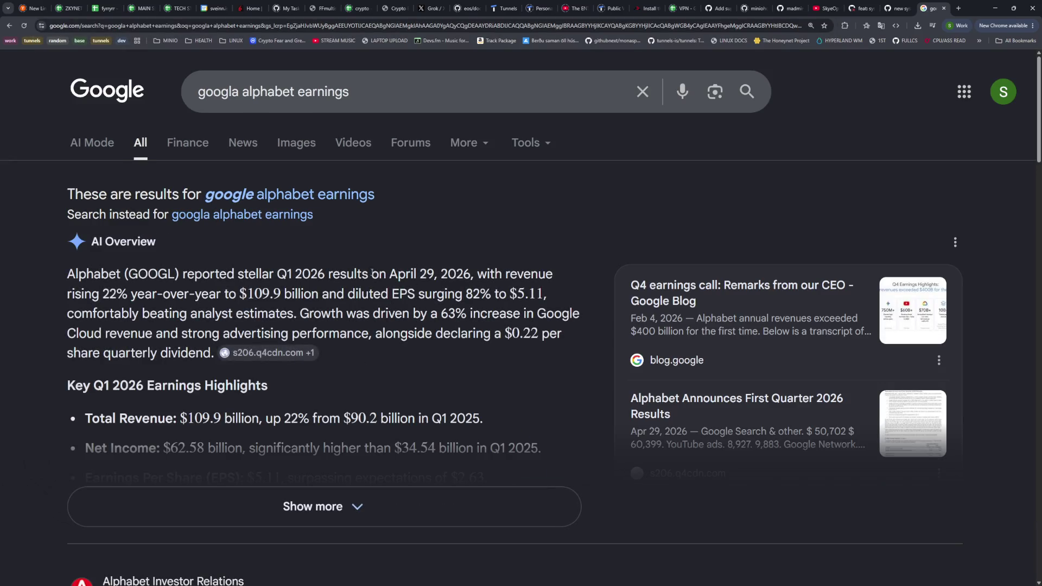
Highlight Alphabet's $109.9 billion revenue figure, then close the tab and open the crypto-bot dashboard
drag(236, 293, 337, 293)
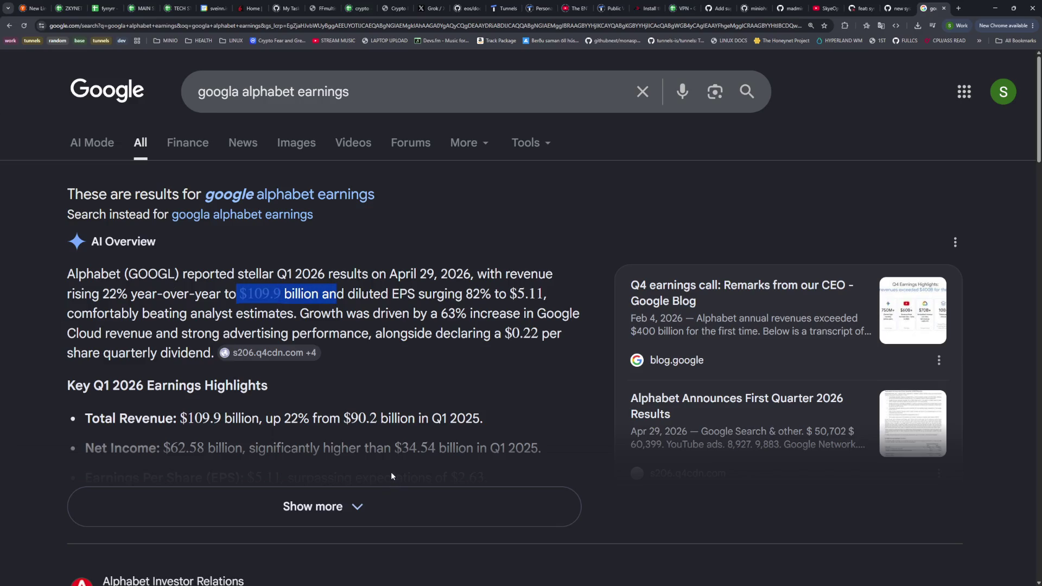
click(433, 374)
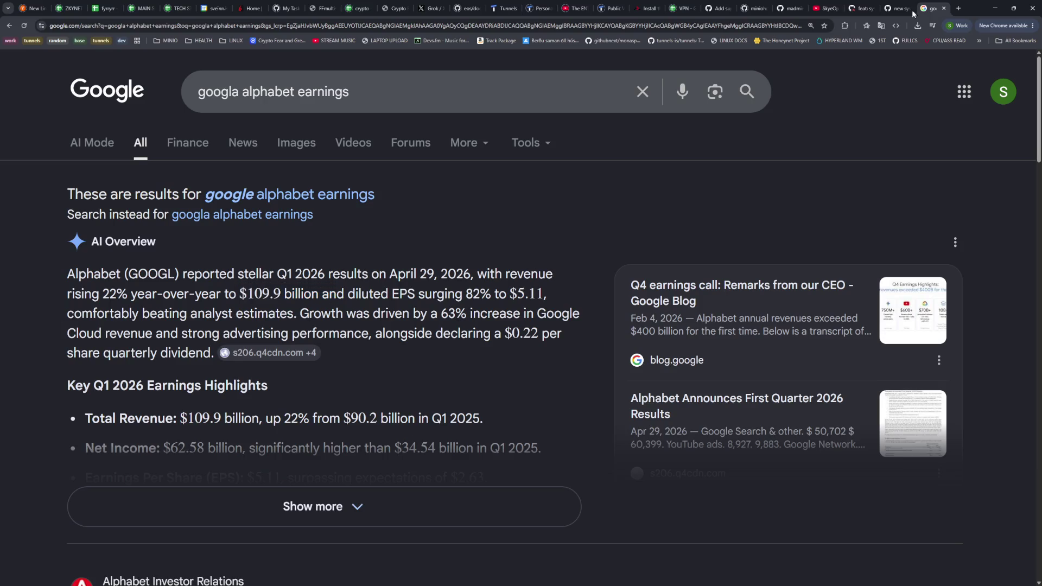
click(944, 9)
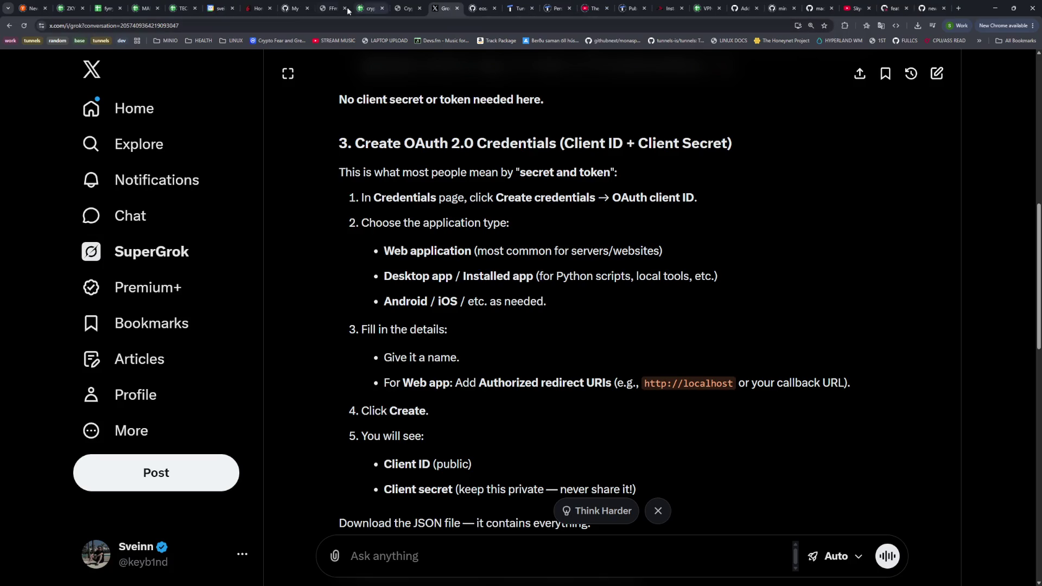
click(409, 8)
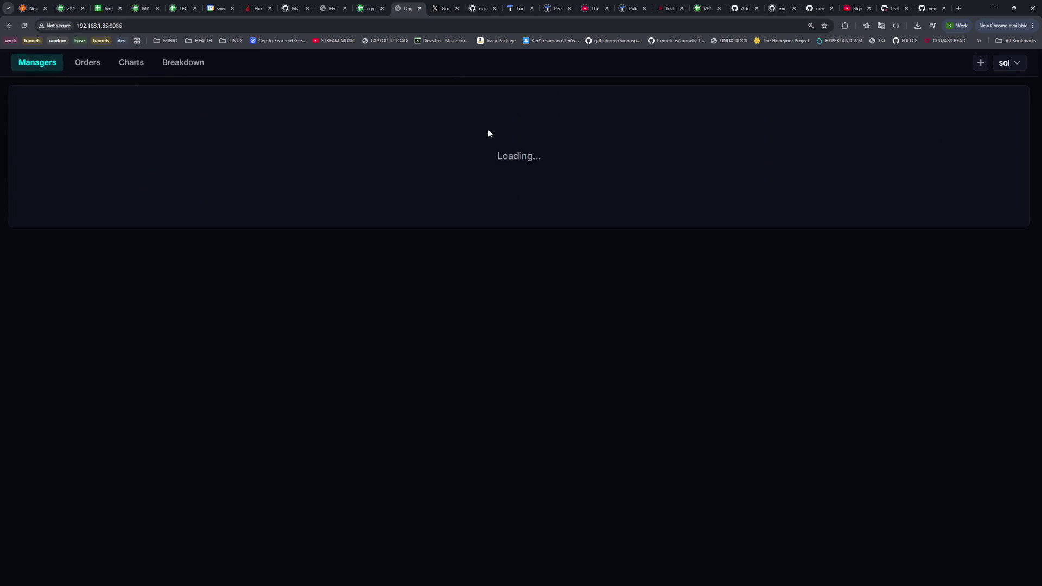
Zoom the Managers page to 300% and highlight the NET - FEES value 42.9512
mouse_move(17, 192)
mouse_down()
mouse_move(93, 139)
mouse_move(155, 146)
mouse_up()
double_click(129, 151)
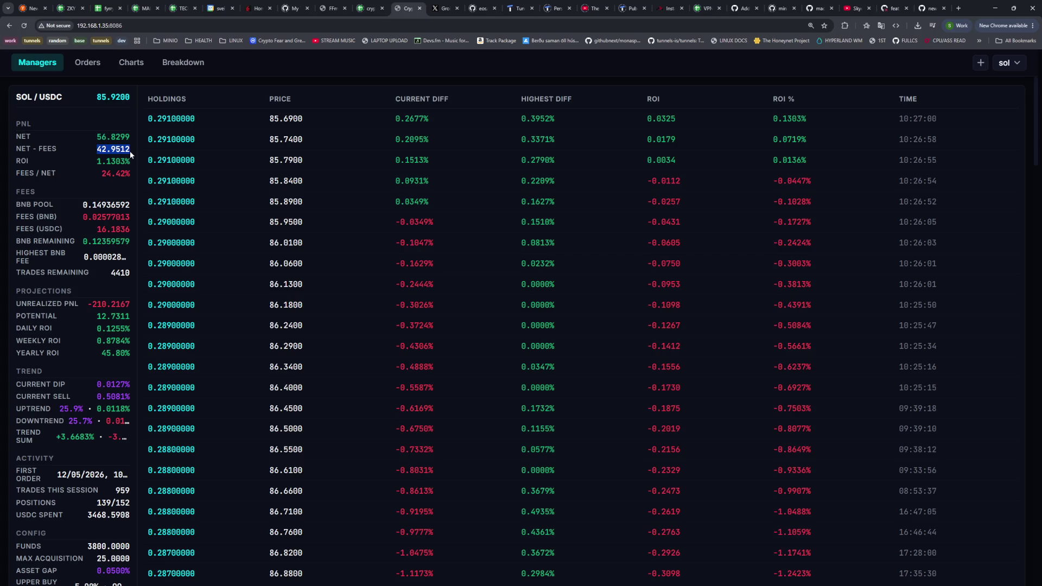
key(ctrl+plus)
key(ctrl+plus)
click(181, 225)
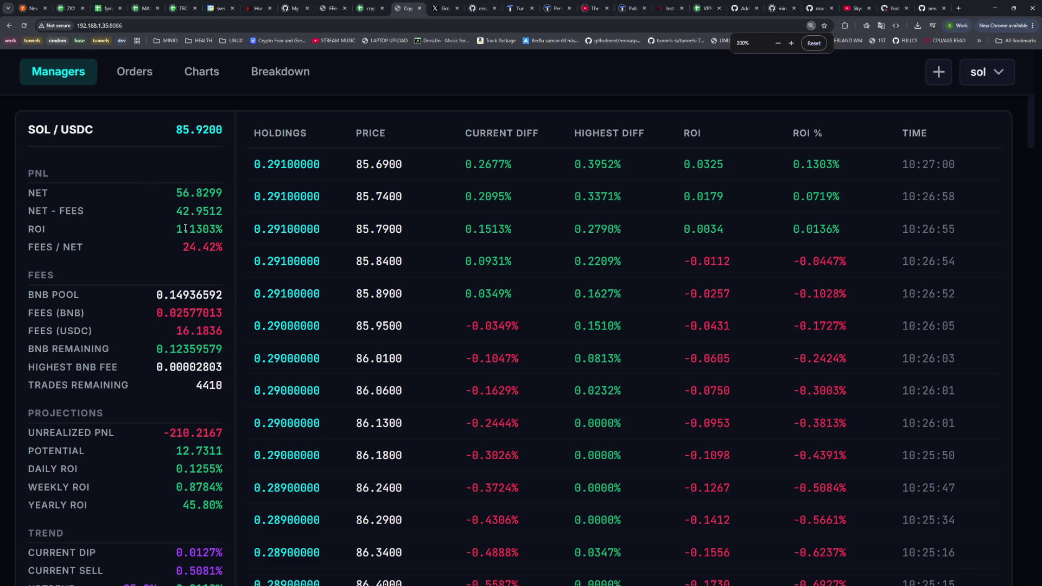
mouse_move(176, 211)
mouse_down()
mouse_move(242, 219)
mouse_move(224, 216)
mouse_up()
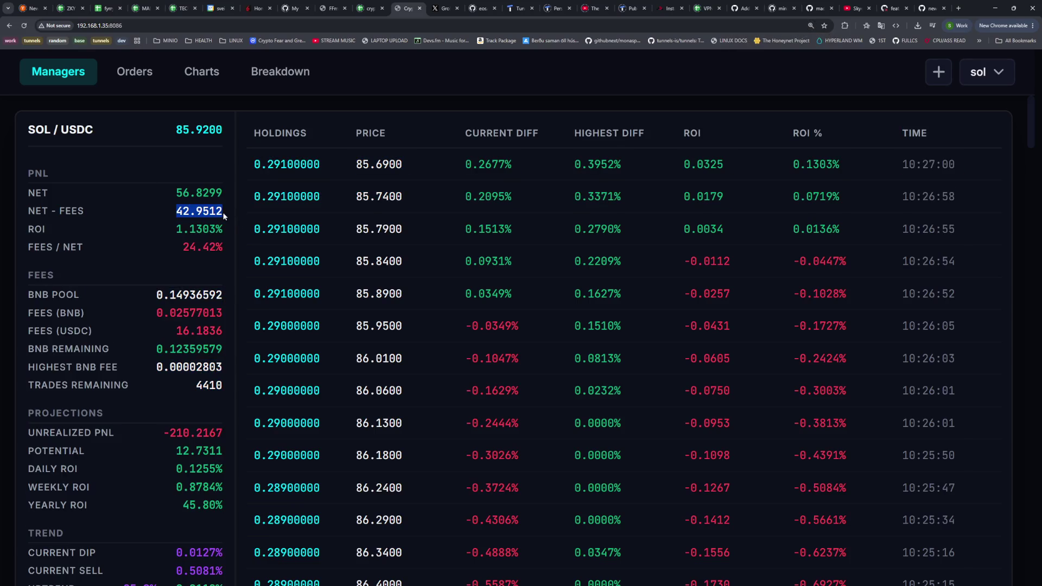
click(222, 213)
click(190, 72)
Set the sol chart to a 2-day range and stop live updating
click(675, 130)
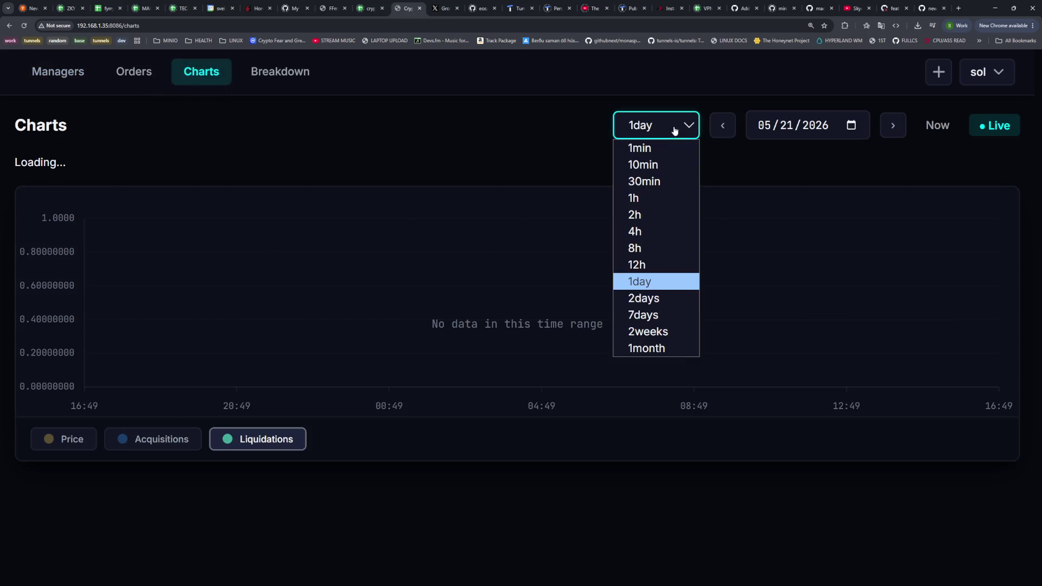
click(660, 298)
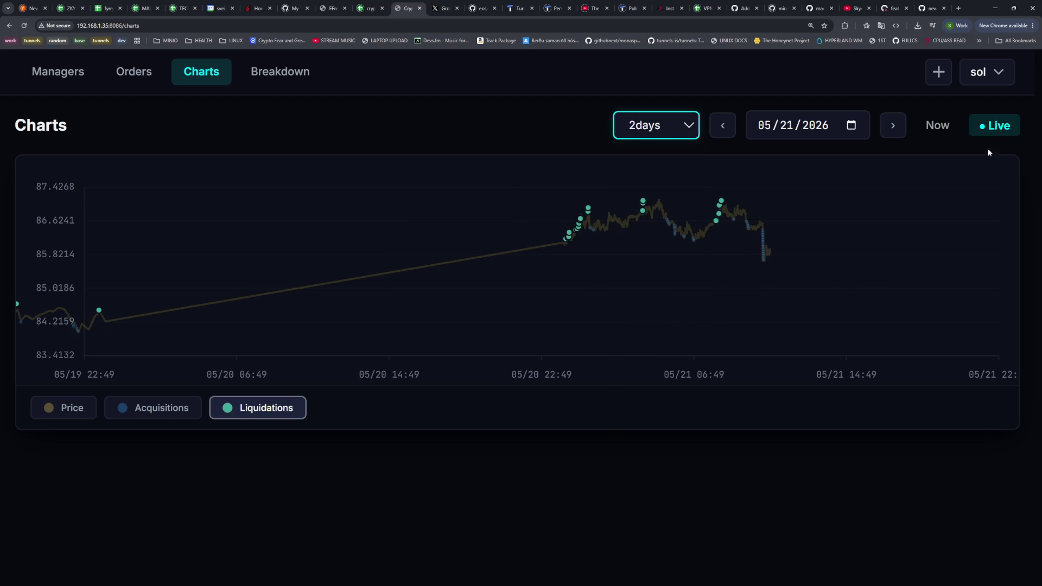
click(992, 129)
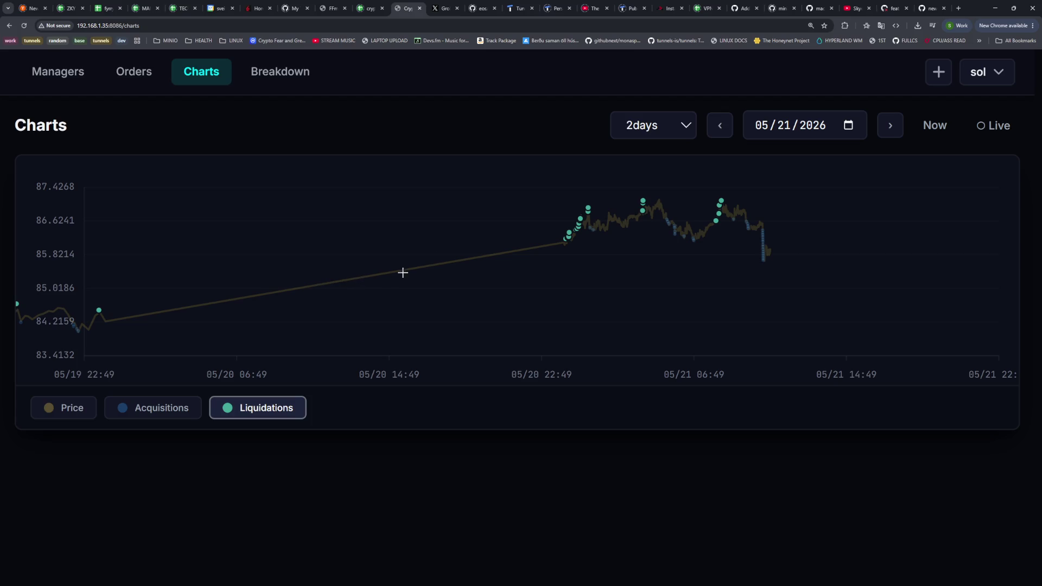
Change the sol chart range to 7days and bring up the coinz terminal workspace
click(677, 131)
click(661, 297)
click(684, 127)
click(661, 319)
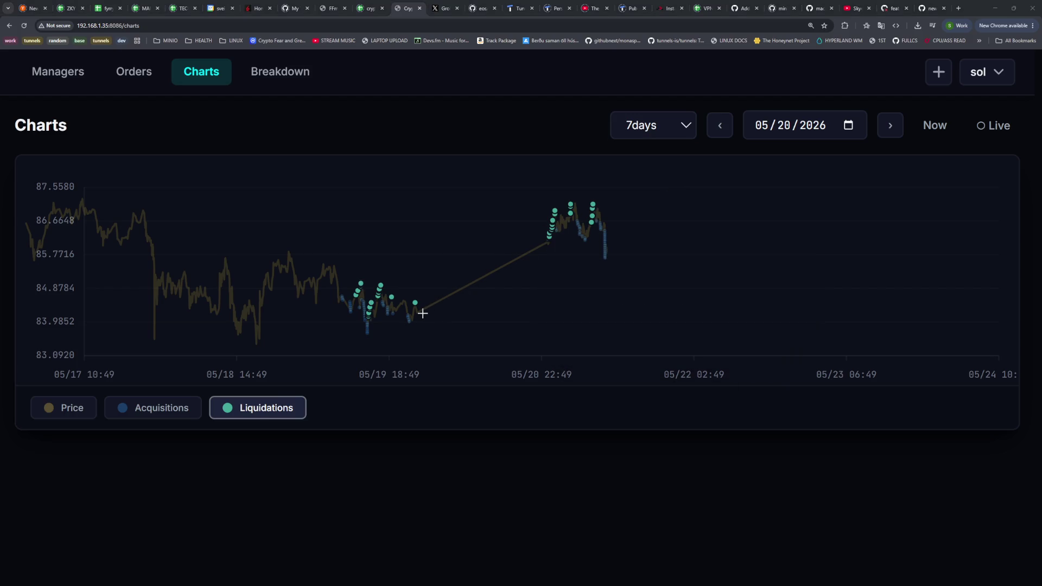
key(super+2)
key(super+3)
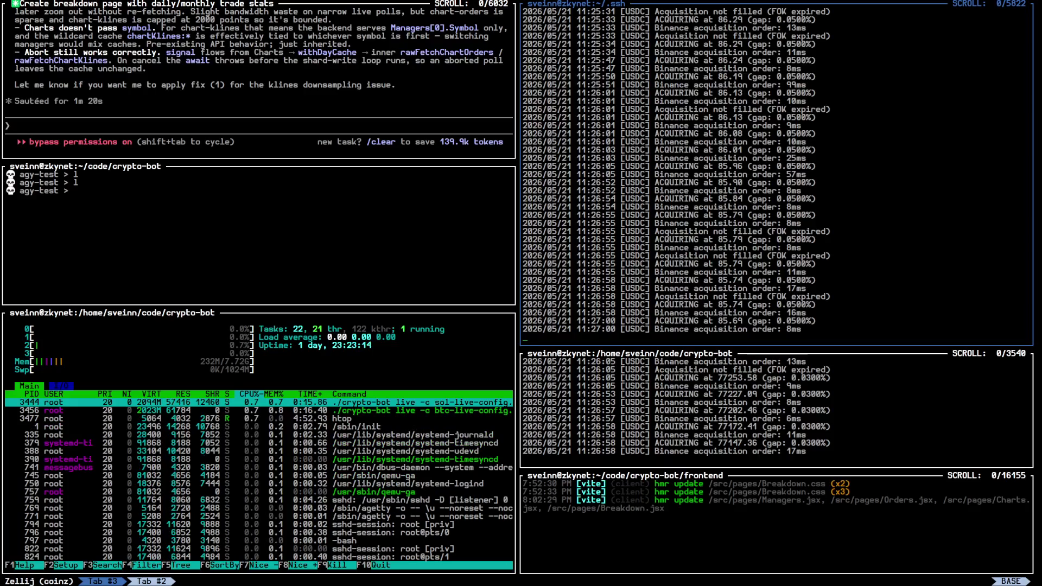
Scroll back through the SOL bot logs and compare them with the chart's liquidation points
scroll(750, 227, up, 20)
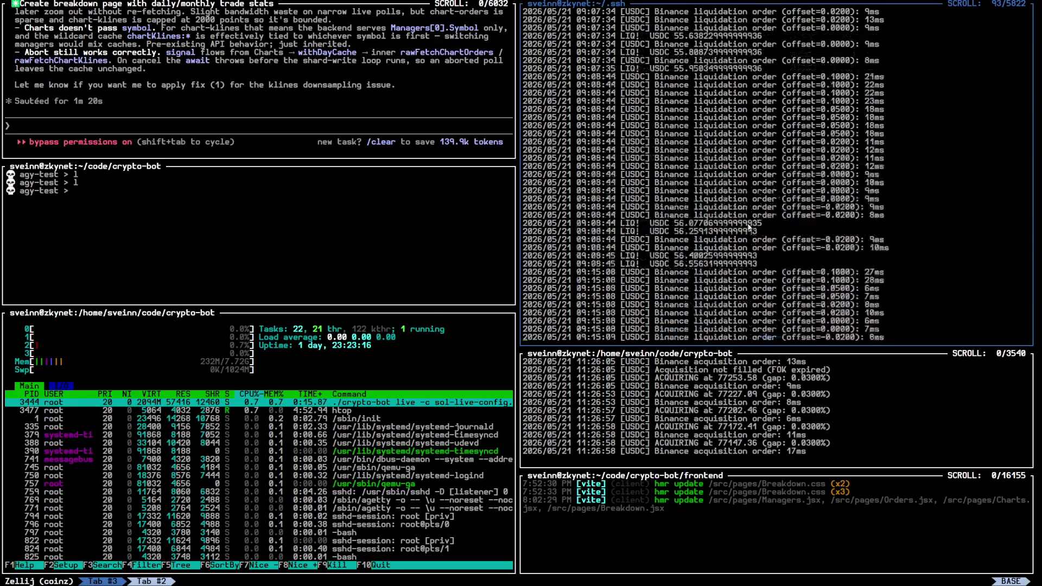
scroll(726, 211, up, 15)
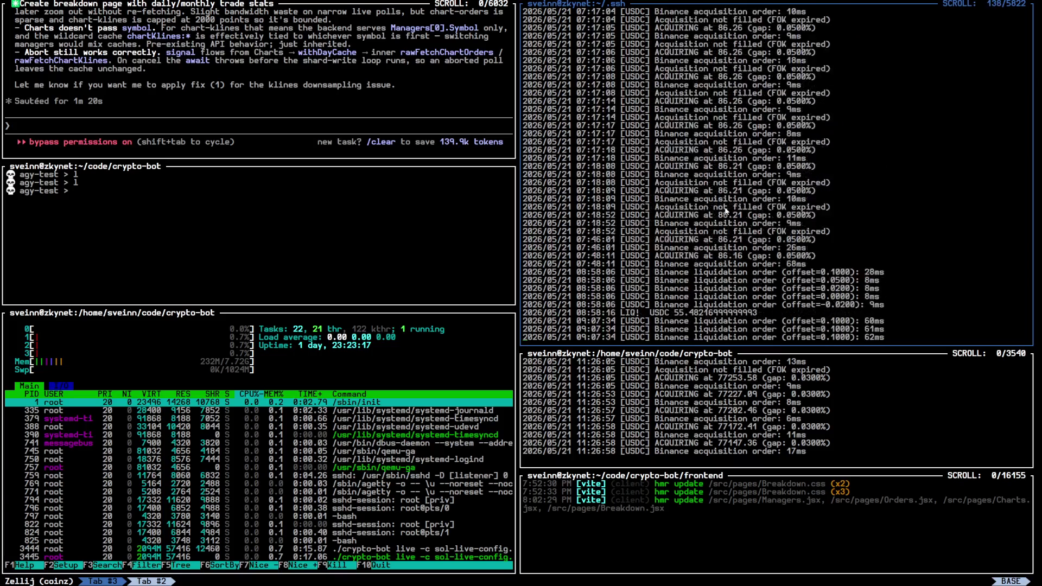
scroll(726, 212, up, 20)
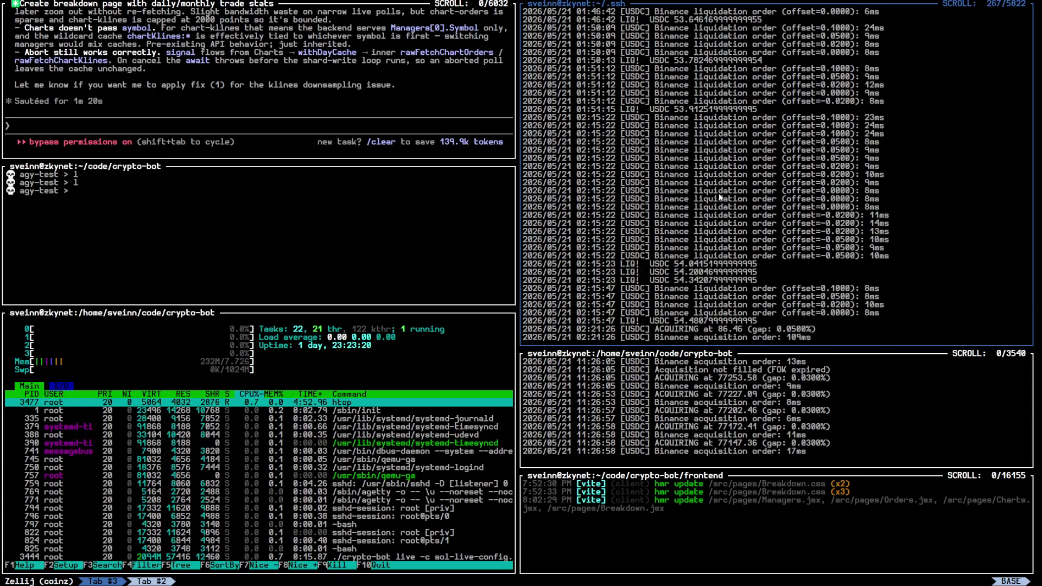
key(alt+Tab)
mouse_move(425, 303)
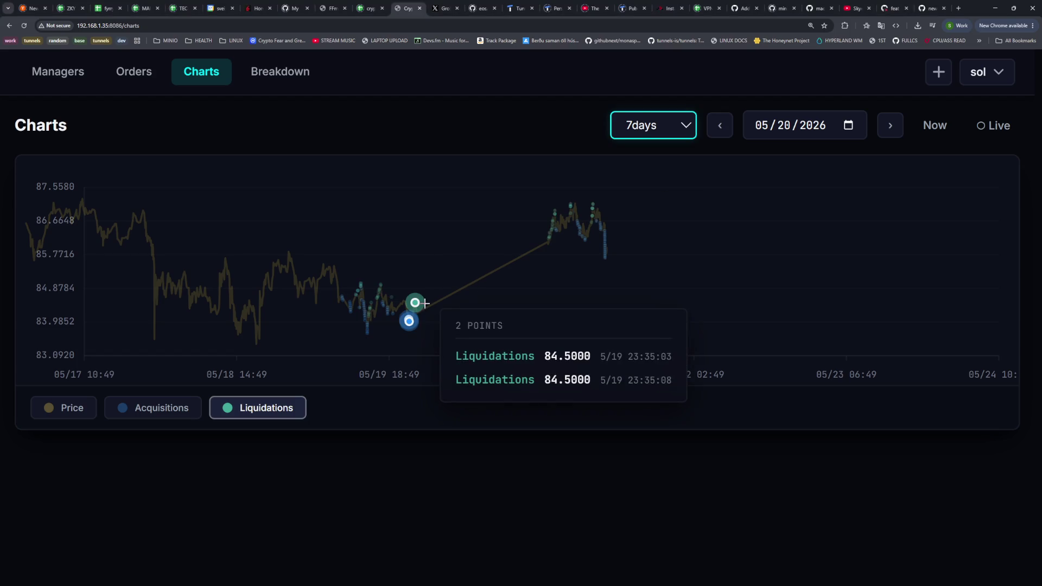
key(alt+Tab)
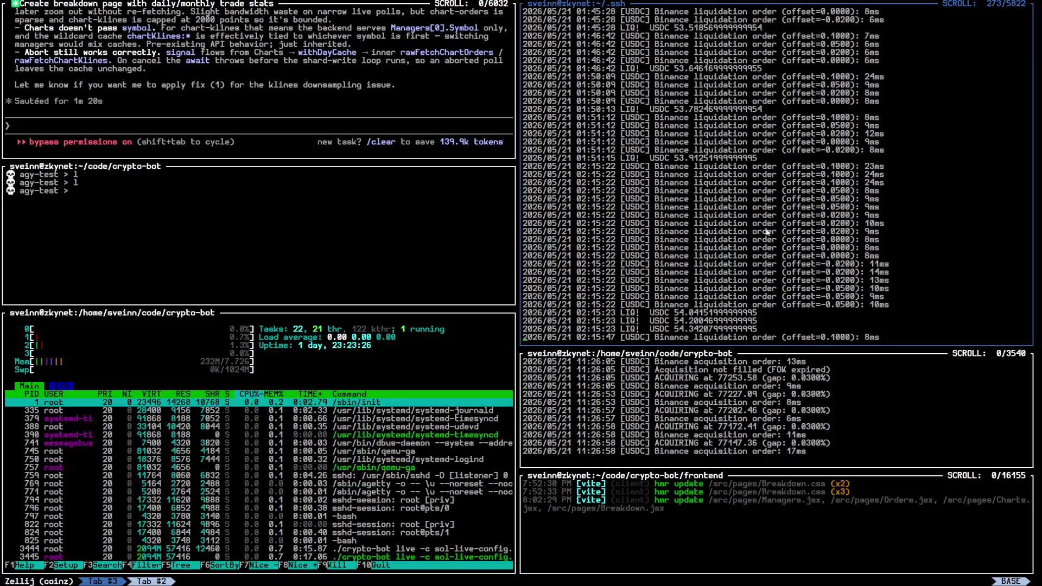
Scroll further up the logs to the liquidations and bot restart, then return to the browser charts
scroll(616, 233, up, 10)
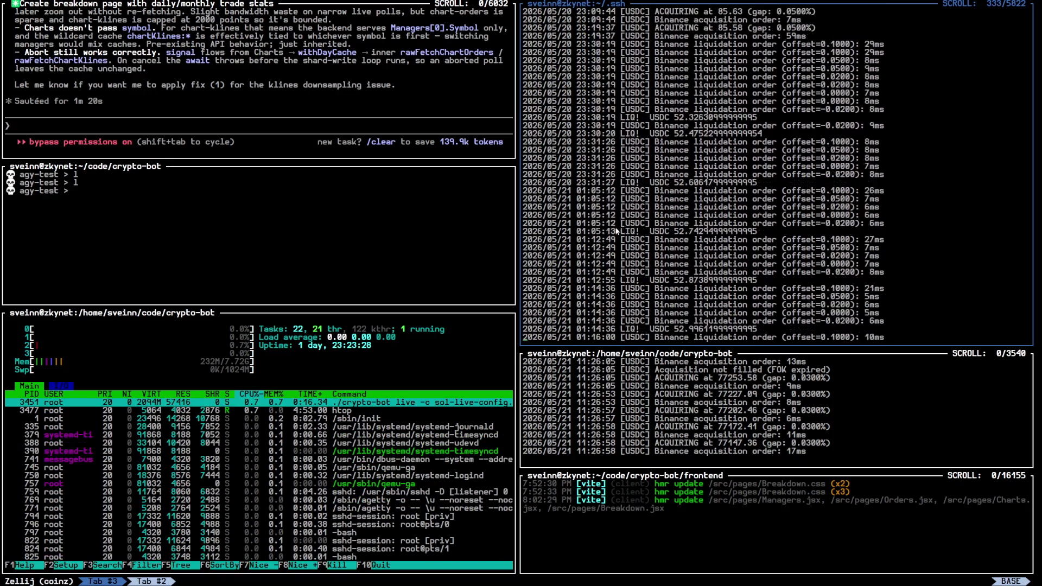
scroll(617, 233, up, 18)
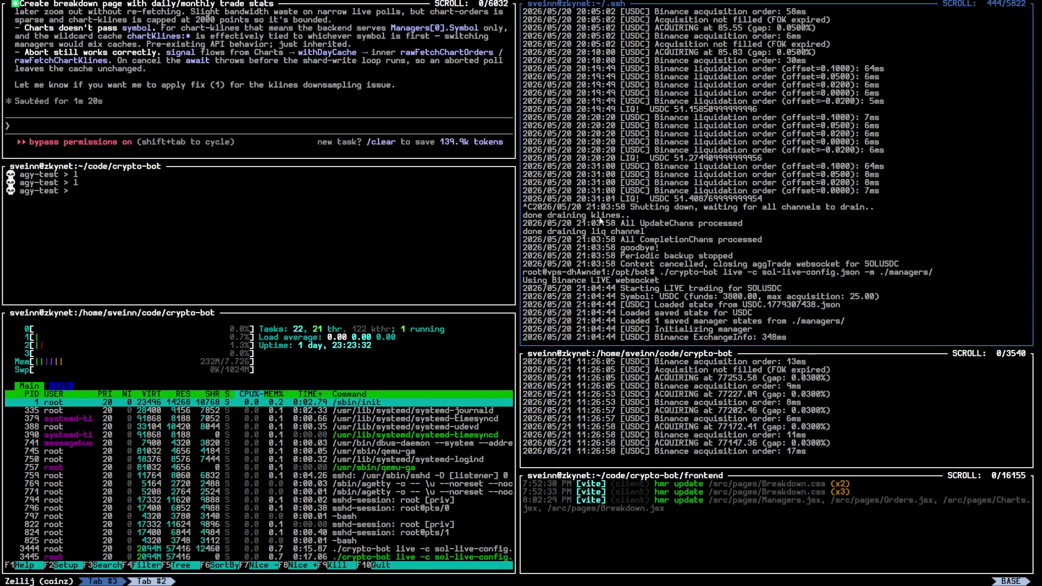
scroll(592, 207, down, 4)
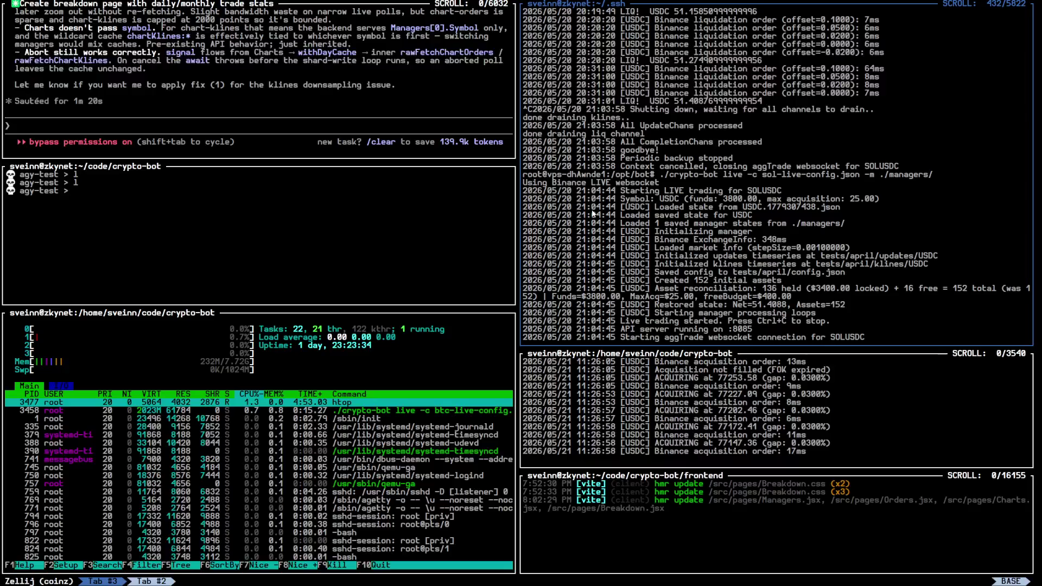
scroll(593, 215, up, 20)
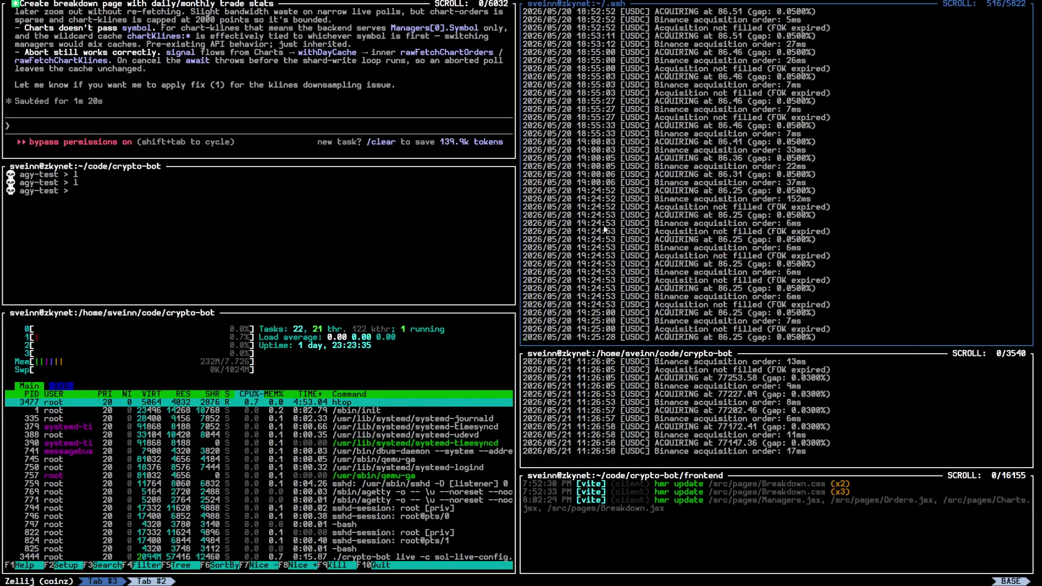
scroll(610, 237, up, 20)
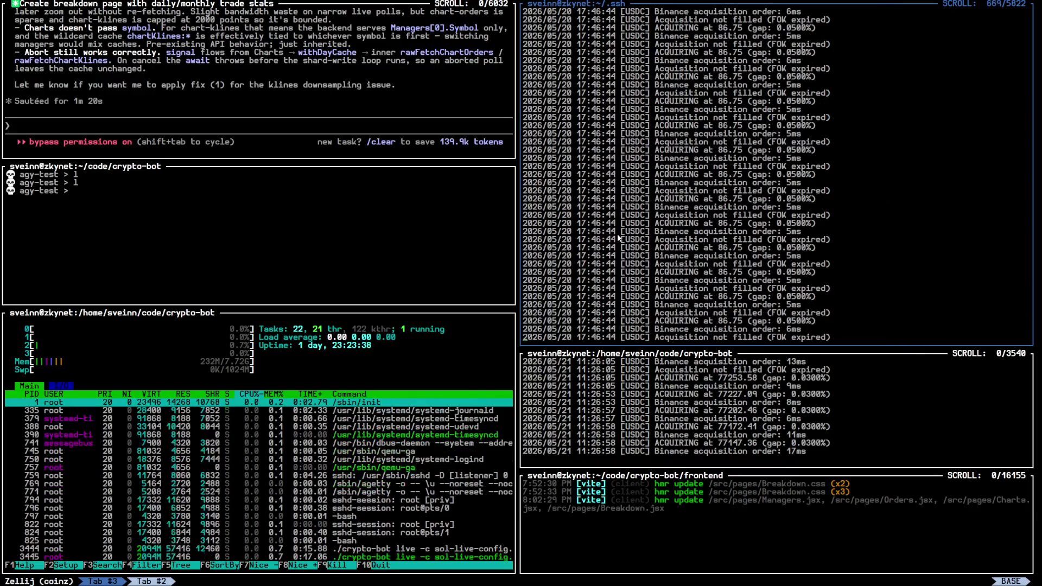
scroll(622, 241, up, 20)
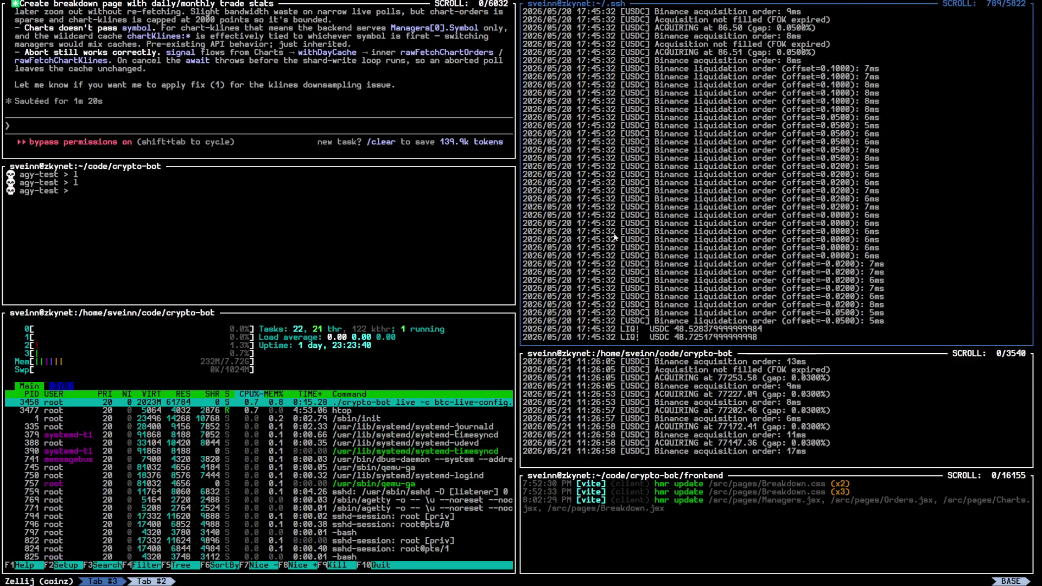
scroll(622, 242, up, 20)
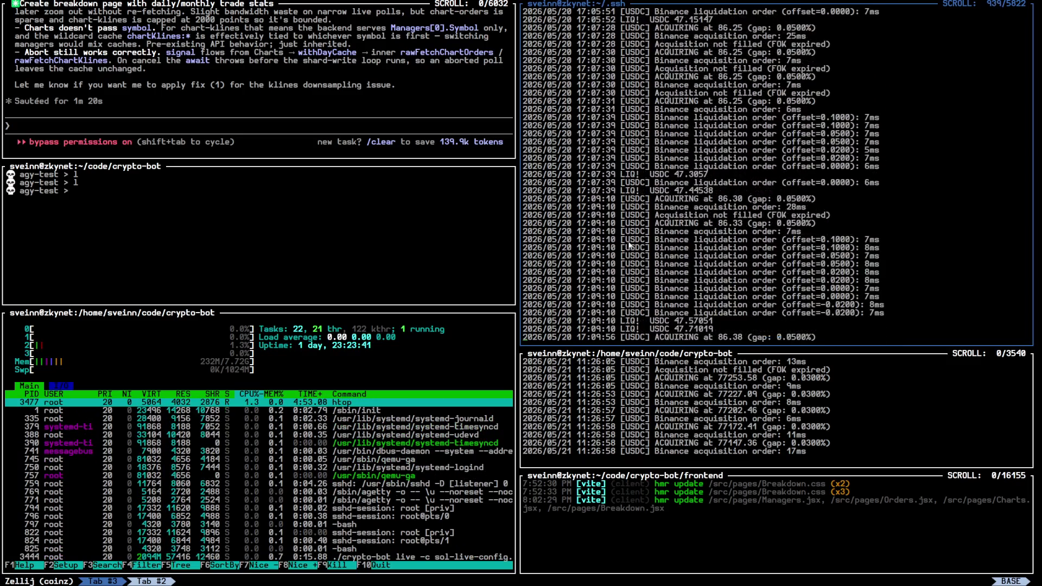
scroll(627, 245, up, 20)
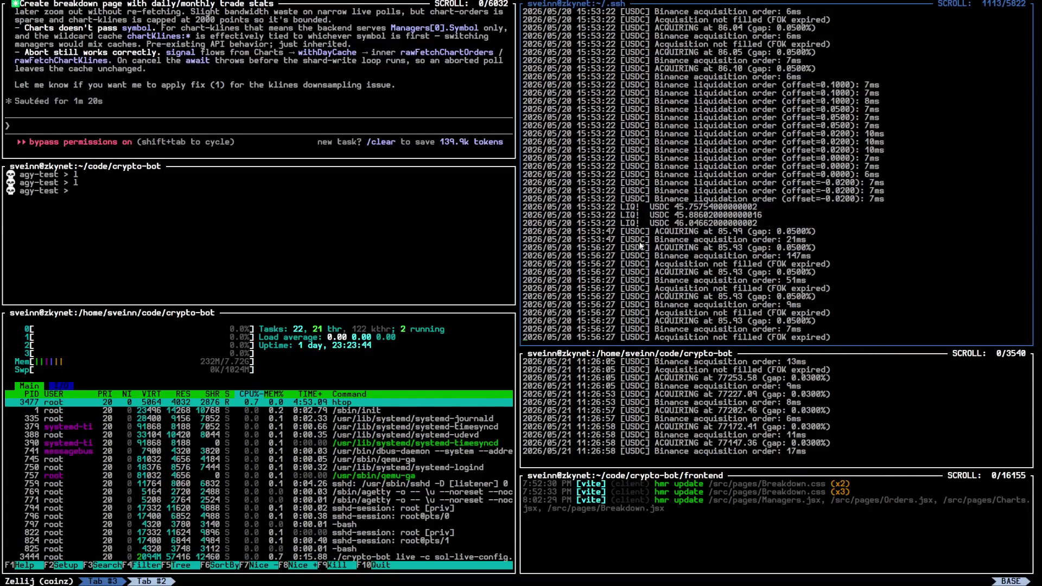
scroll(638, 237, up, 20)
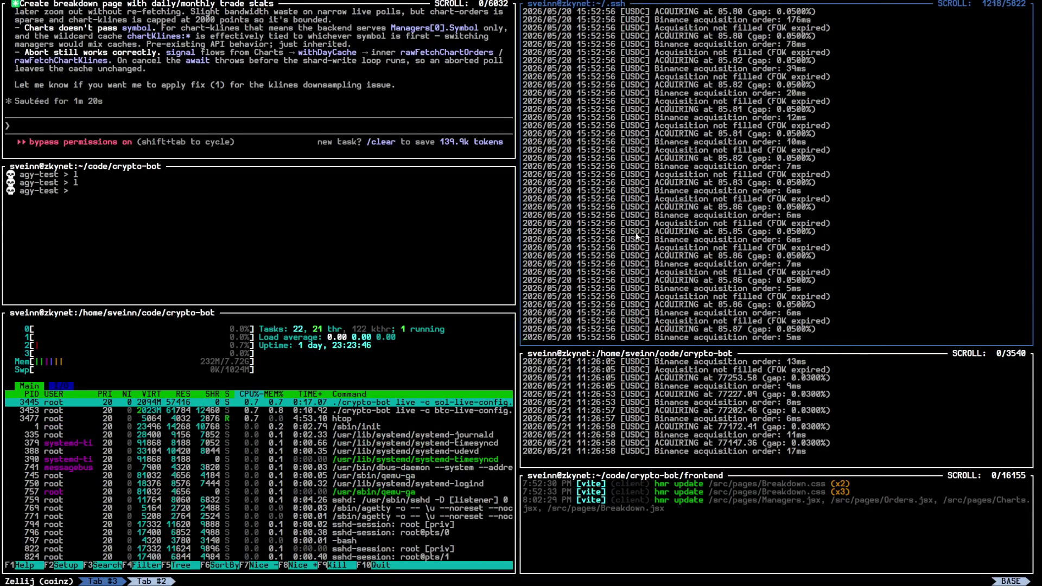
key(super+2)
mouse_move(549, 245)
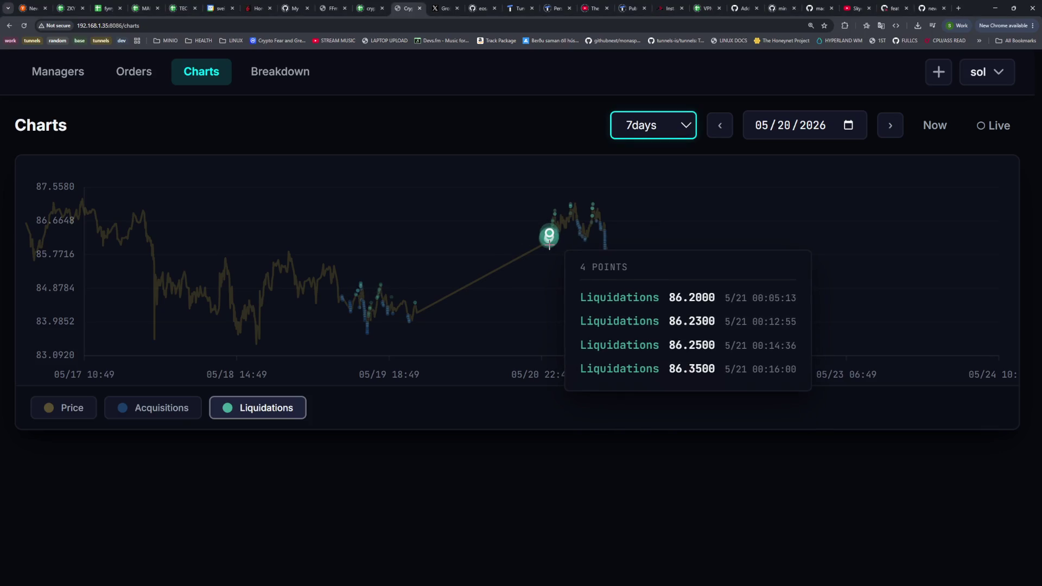
key(super+1)
key(super+2)
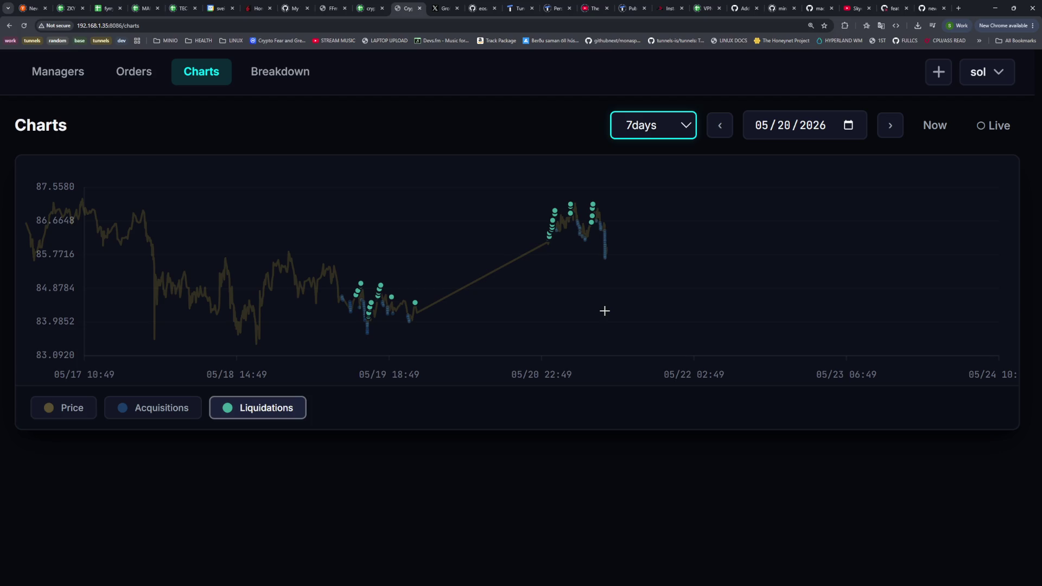
right_click(307, 115)
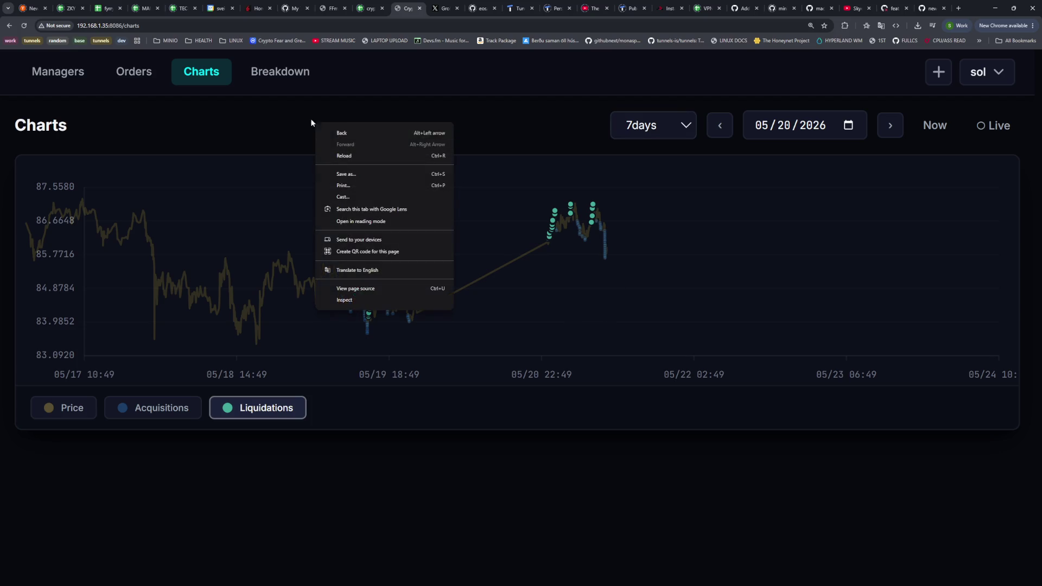
click(360, 300)
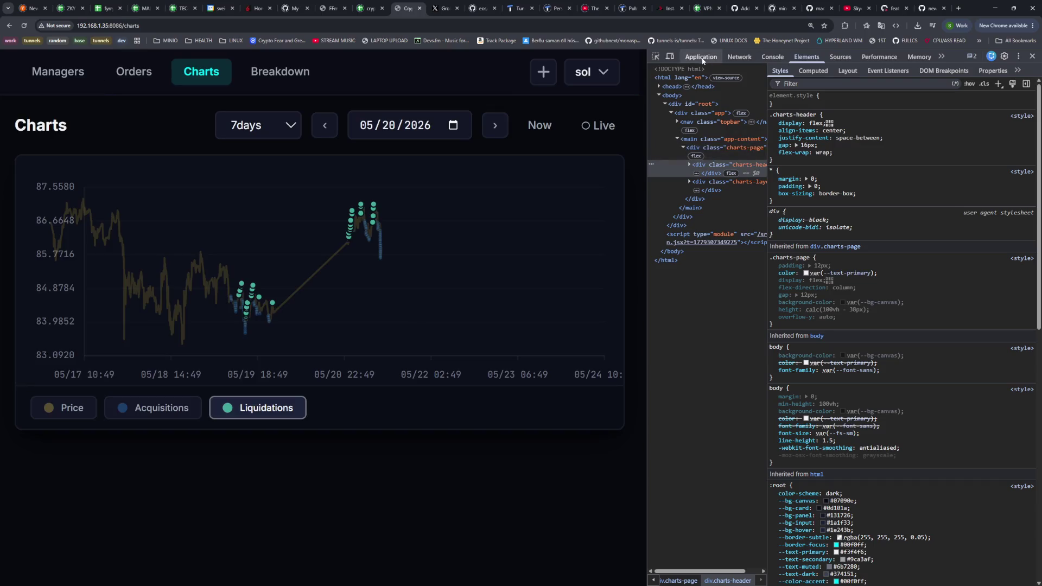
click(701, 56)
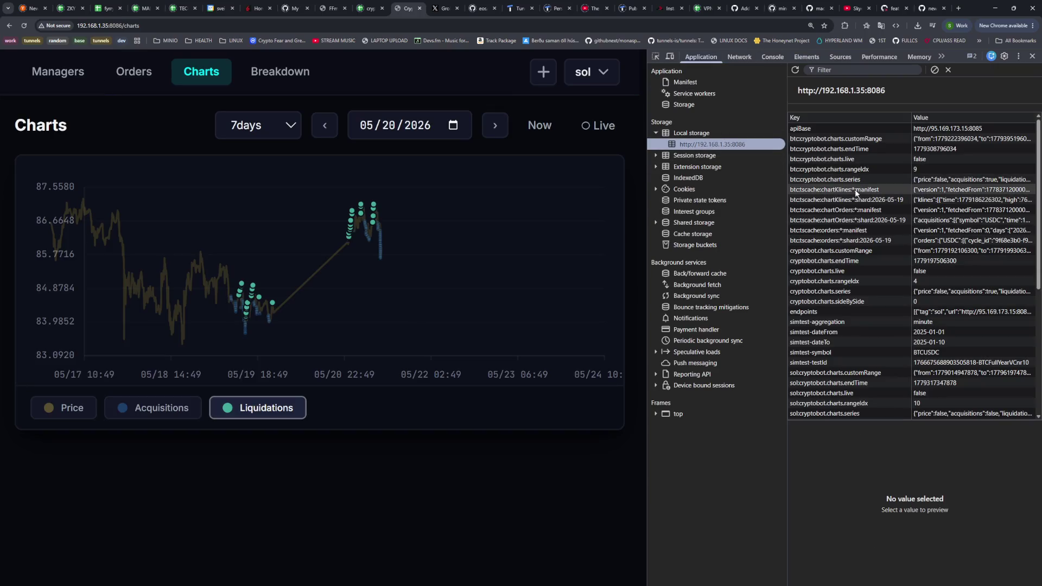
click(1033, 56)
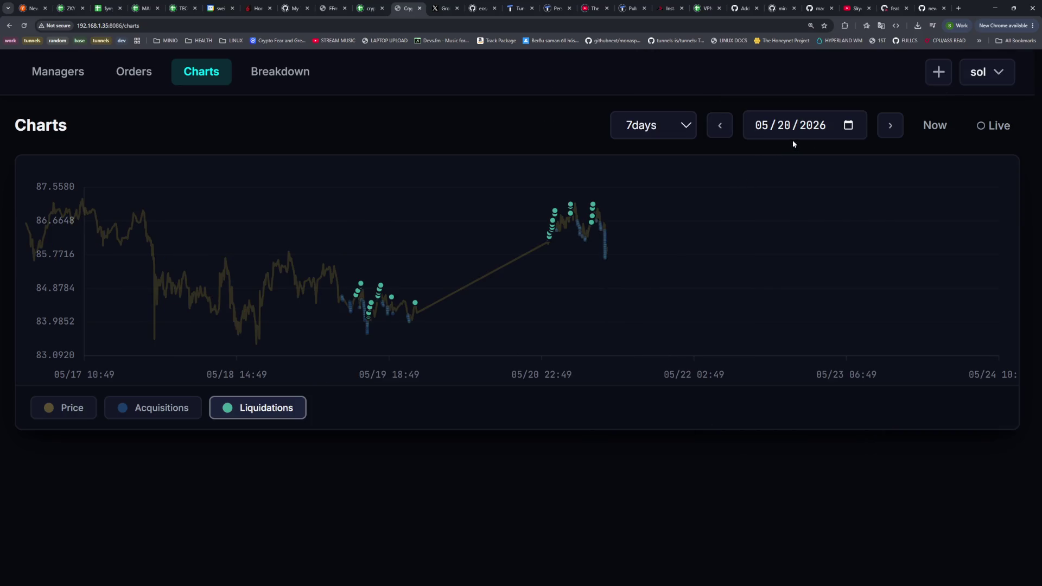
Set the sol chart date to 05/21/2026, keeping the 7days range
click(810, 129)
click(848, 126)
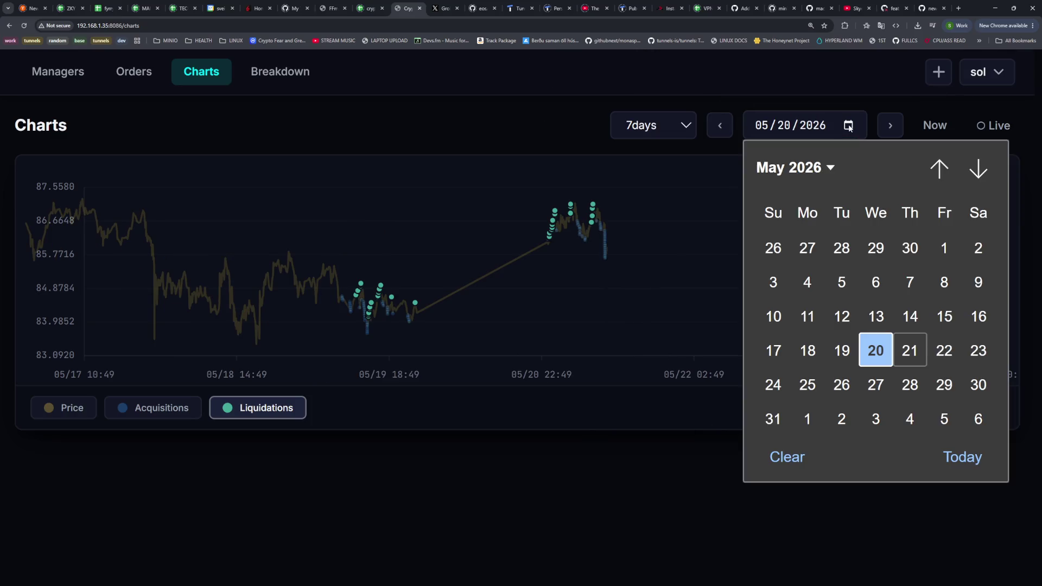
click(937, 125)
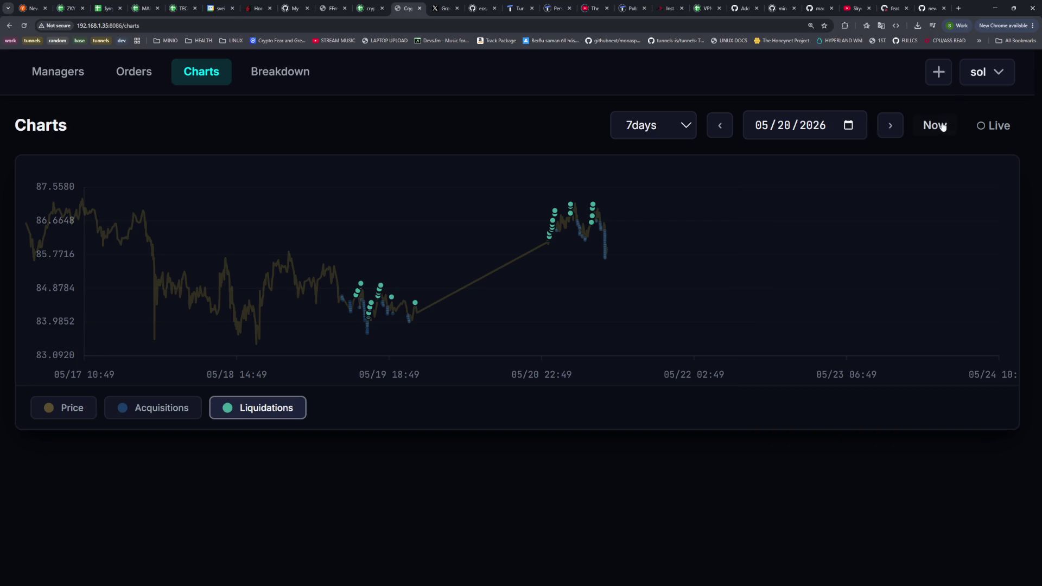
click(683, 137)
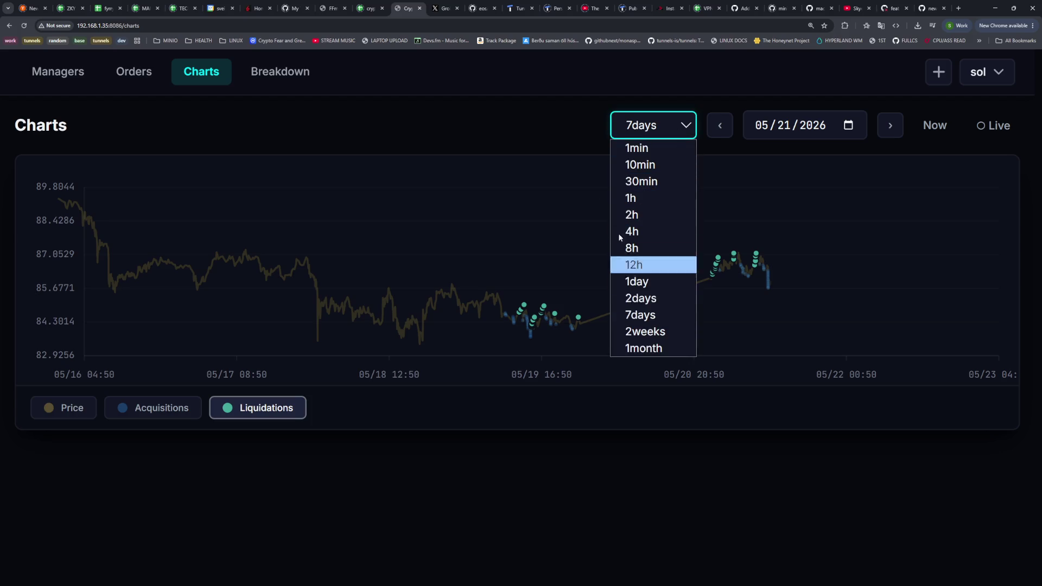
click(506, 250)
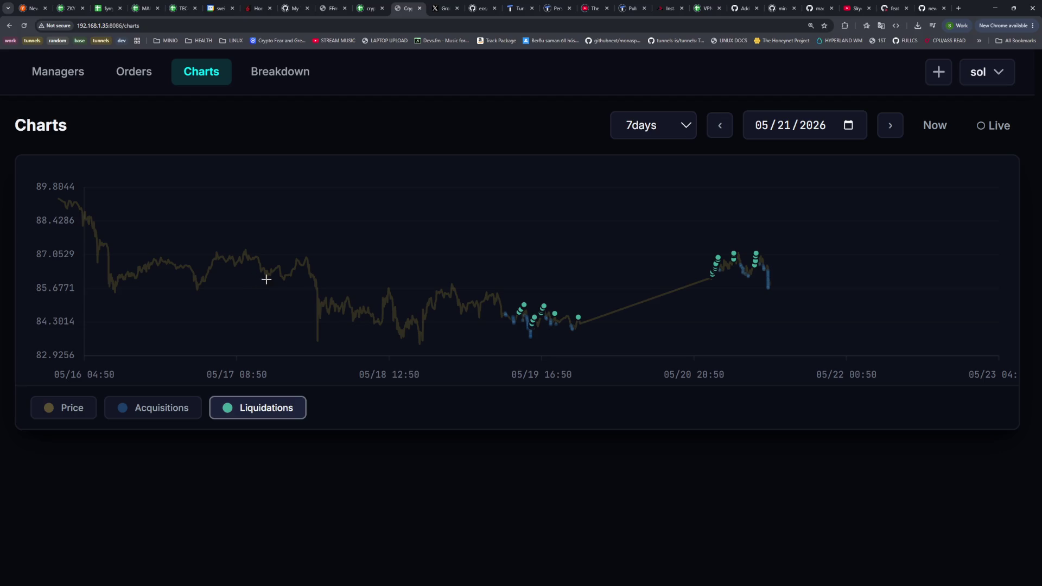
Switch the chart's trading symbol from sol to btc
click(982, 75)
click(838, 144)
click(978, 75)
click(703, 184)
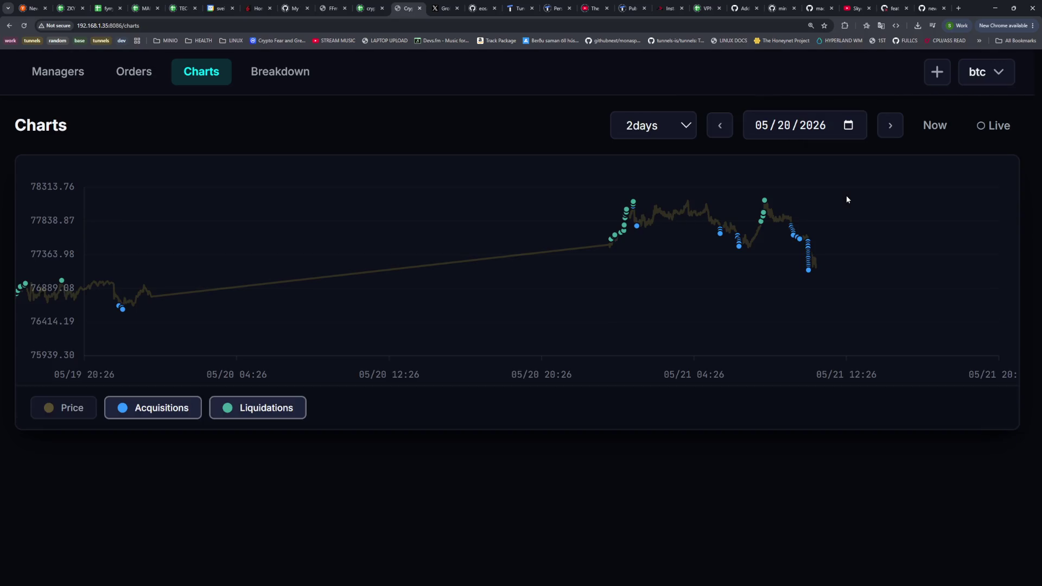
Move the btc chart date to 05/19/2026, then to the current date, with a 7-day range
click(813, 126)
click(849, 125)
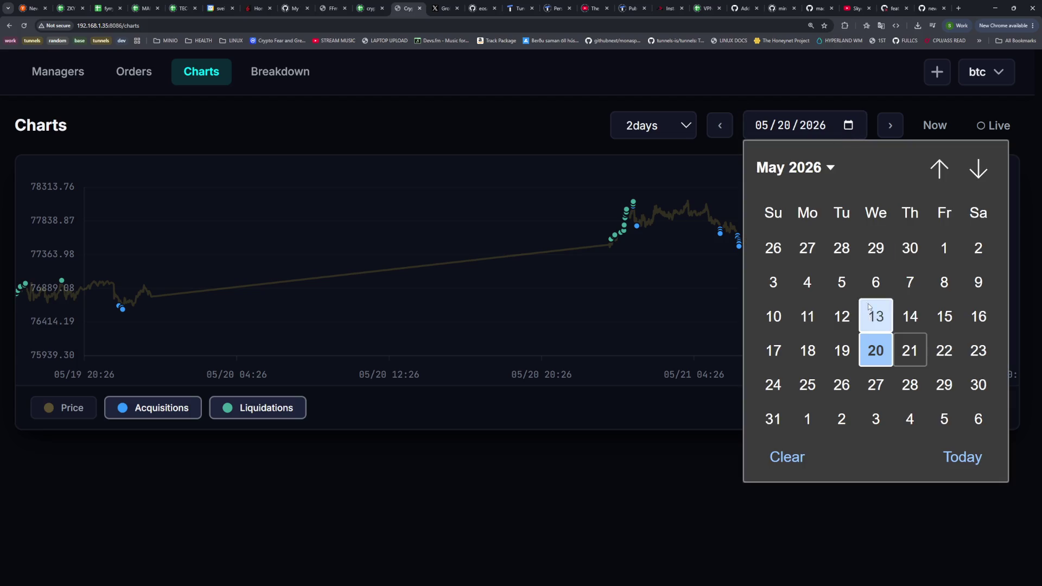
click(842, 351)
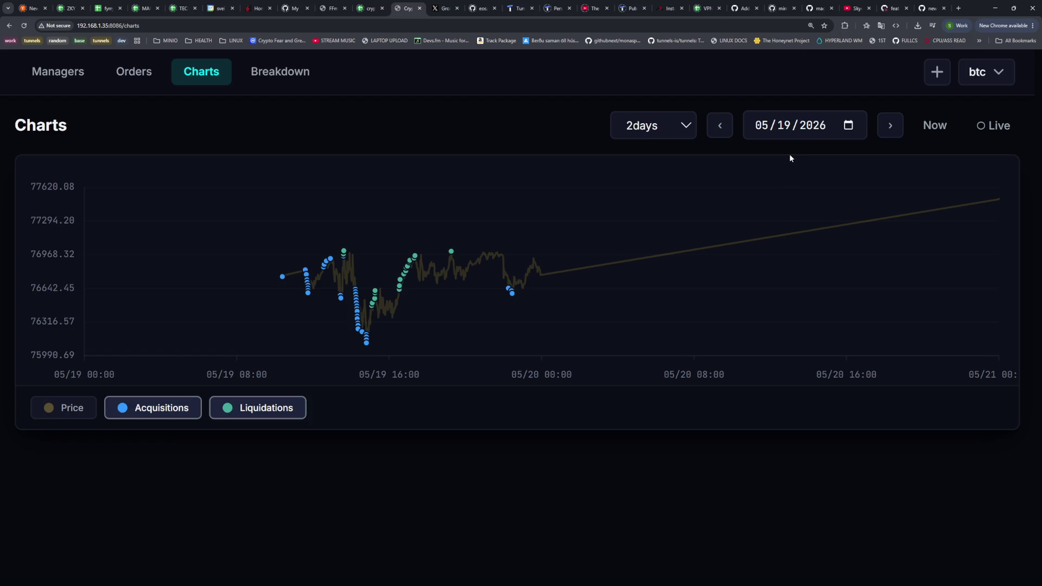
click(836, 128)
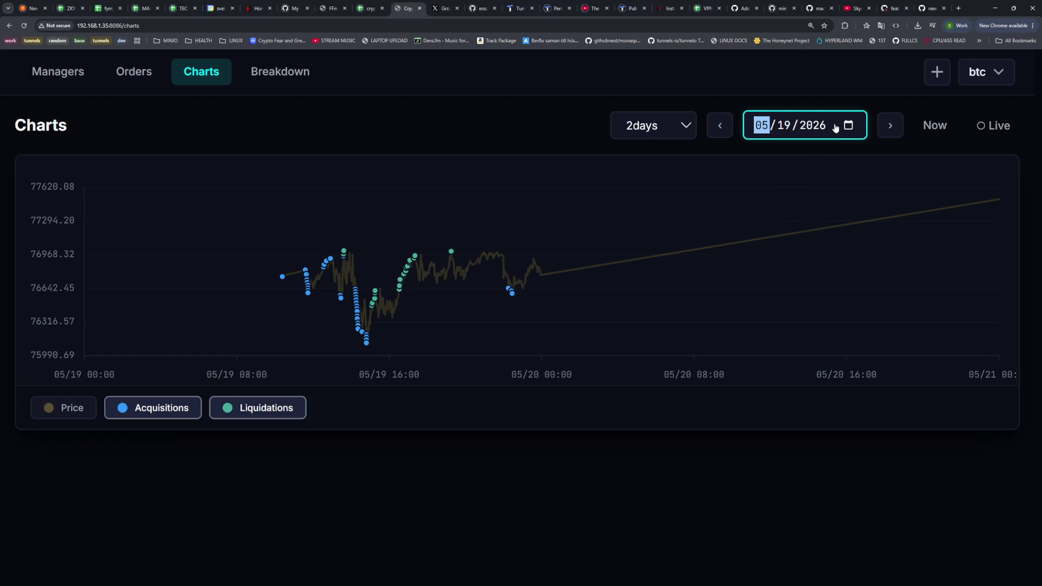
click(851, 130)
click(942, 129)
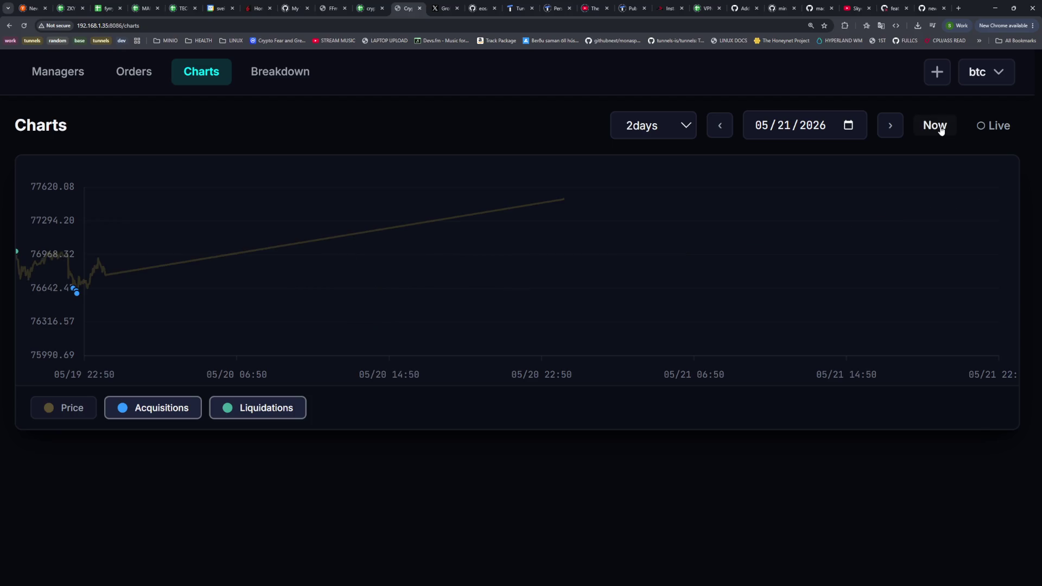
click(666, 126)
click(657, 315)
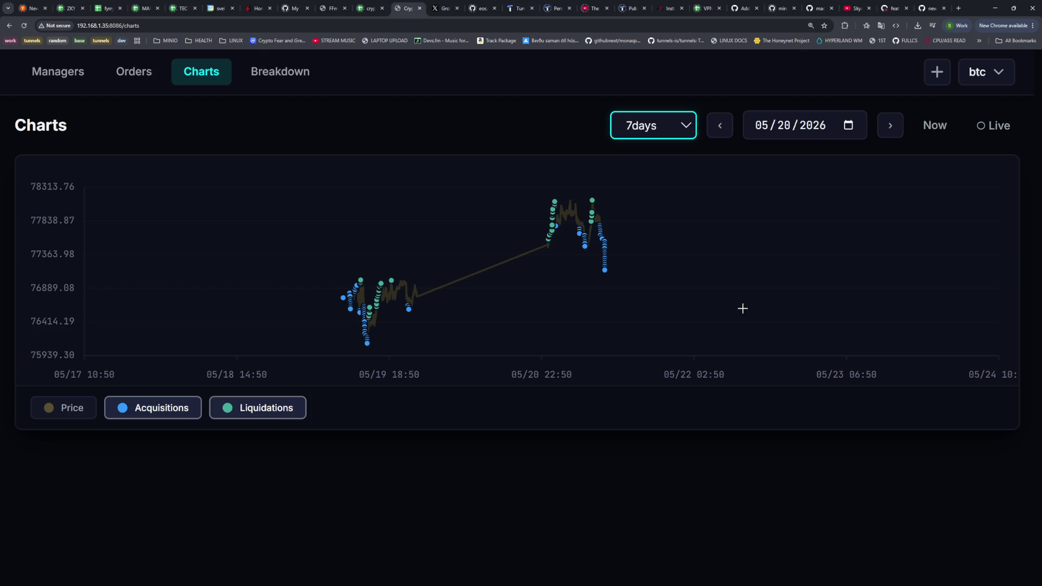
mouse_move(410, 308)
Draft 'right now there is something strange in the charts, the 20th is entirely missing' to Claude
key(alt+Tab)
click(204, 122)
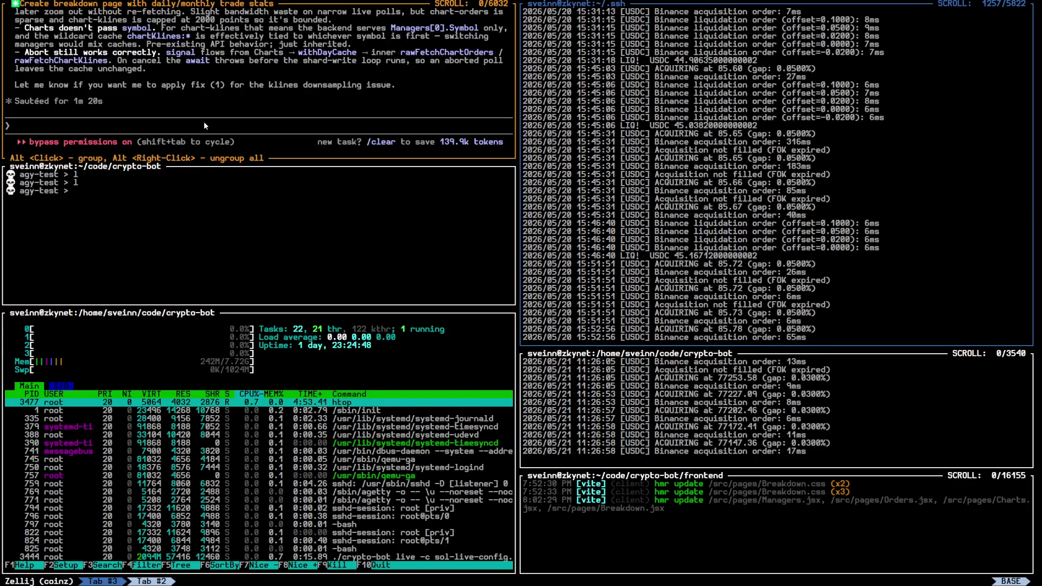
text(right no)
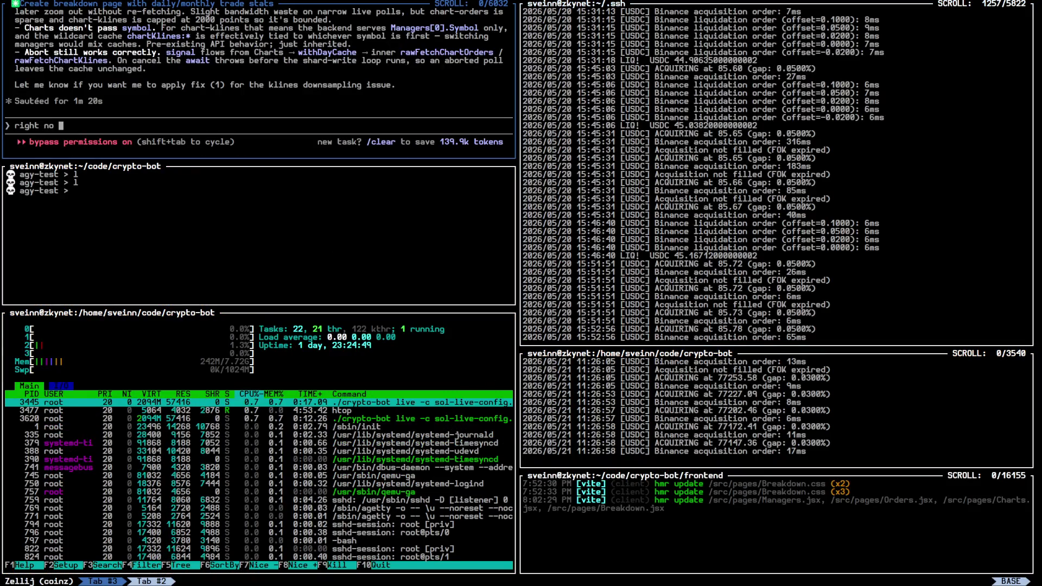
text(w there is something)
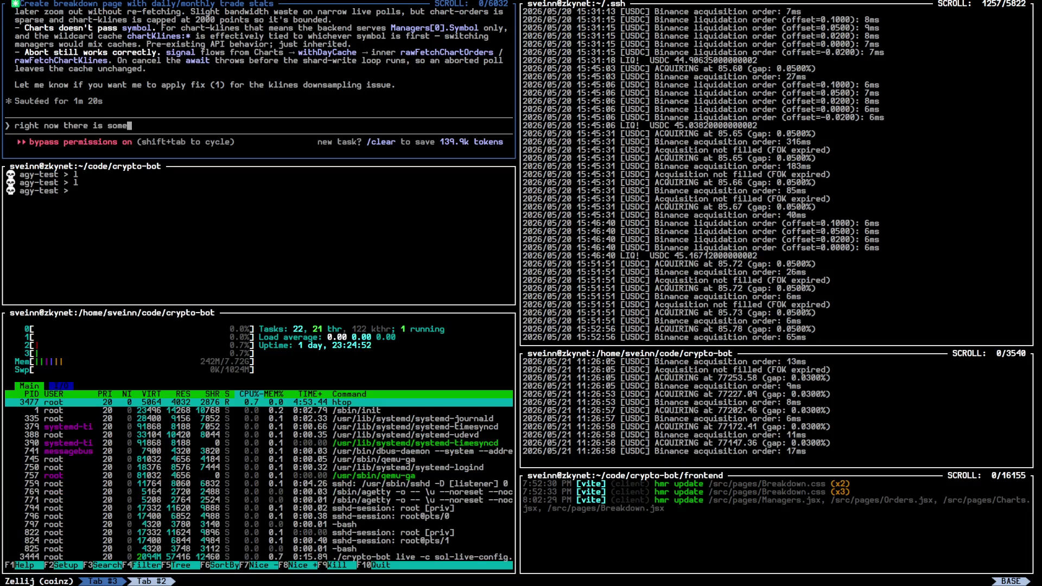
key(super+2)
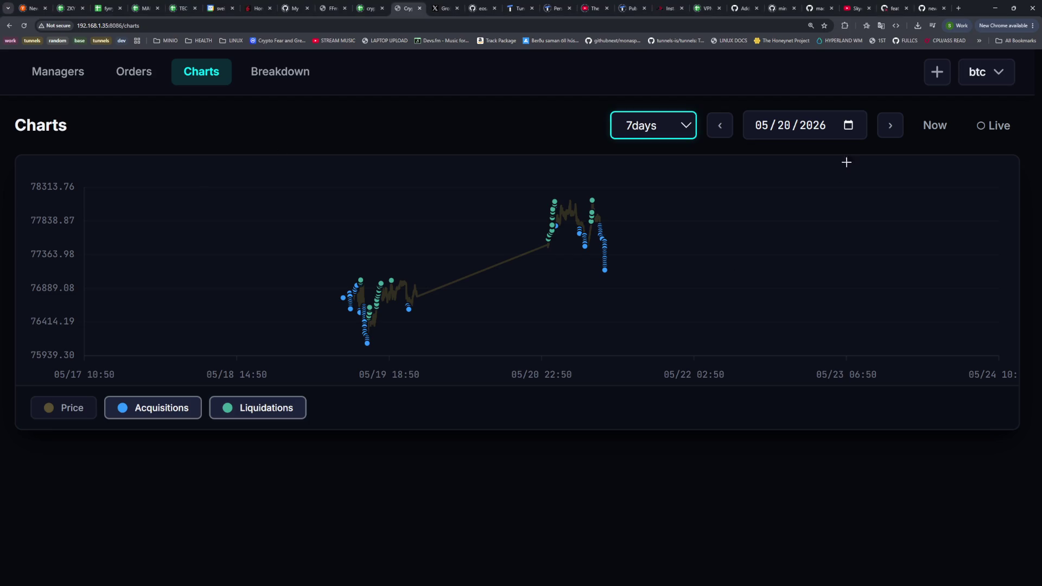
key(super+1)
text(s)
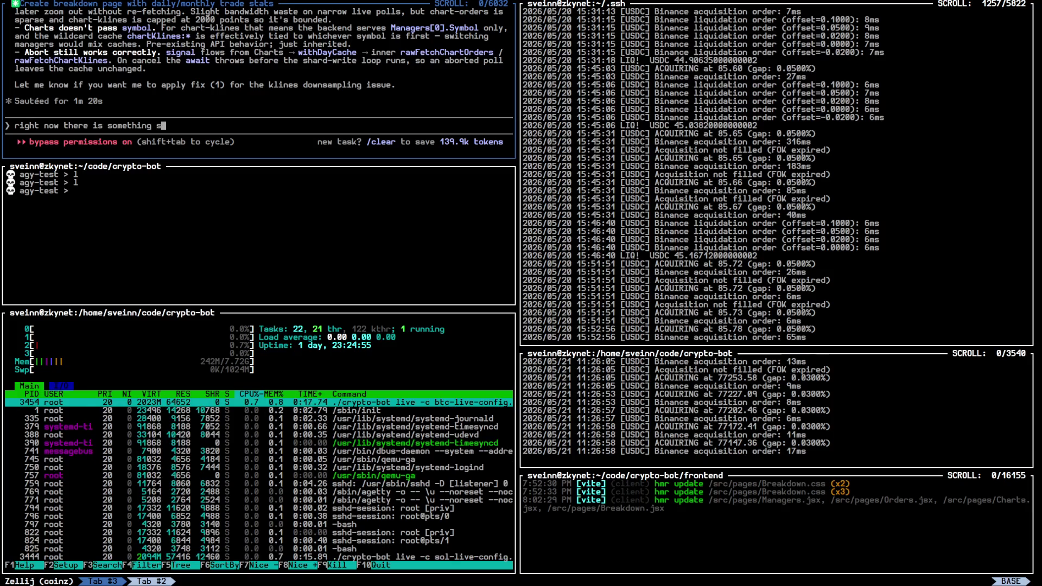
text(trange in the char)
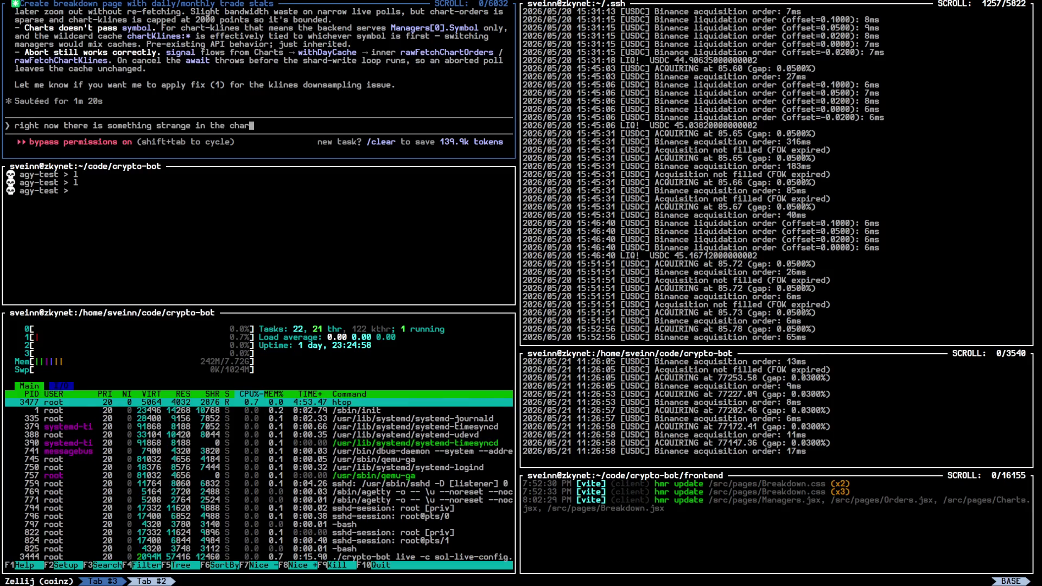
text(ts, the 2)
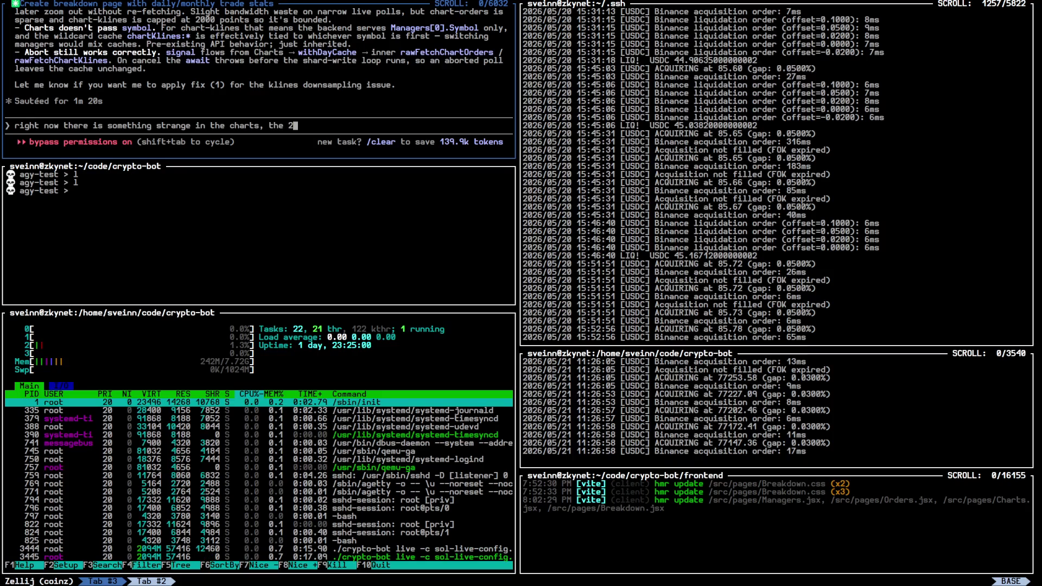
text(0th is entire)
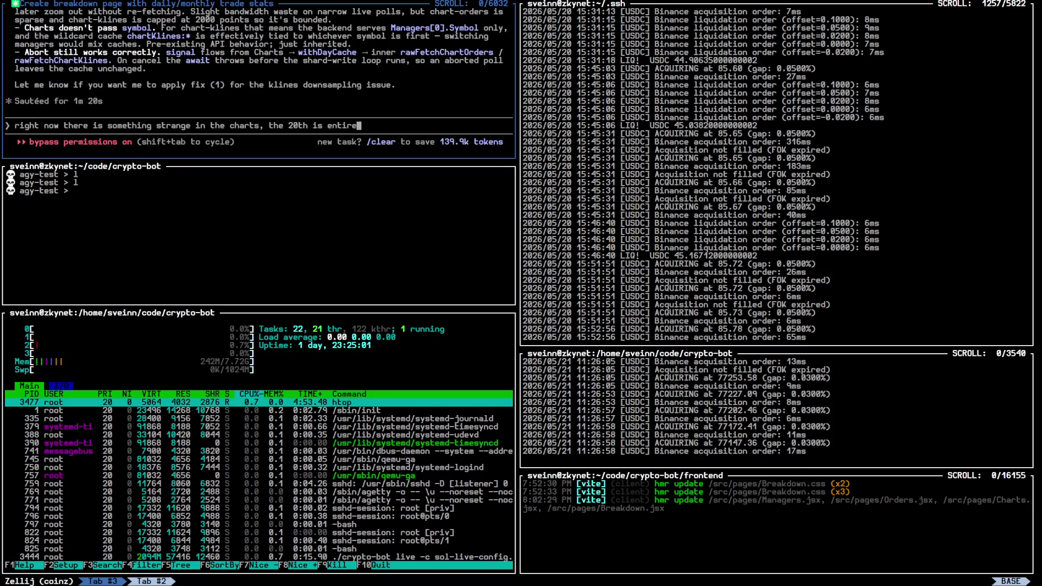
text(ly missing)
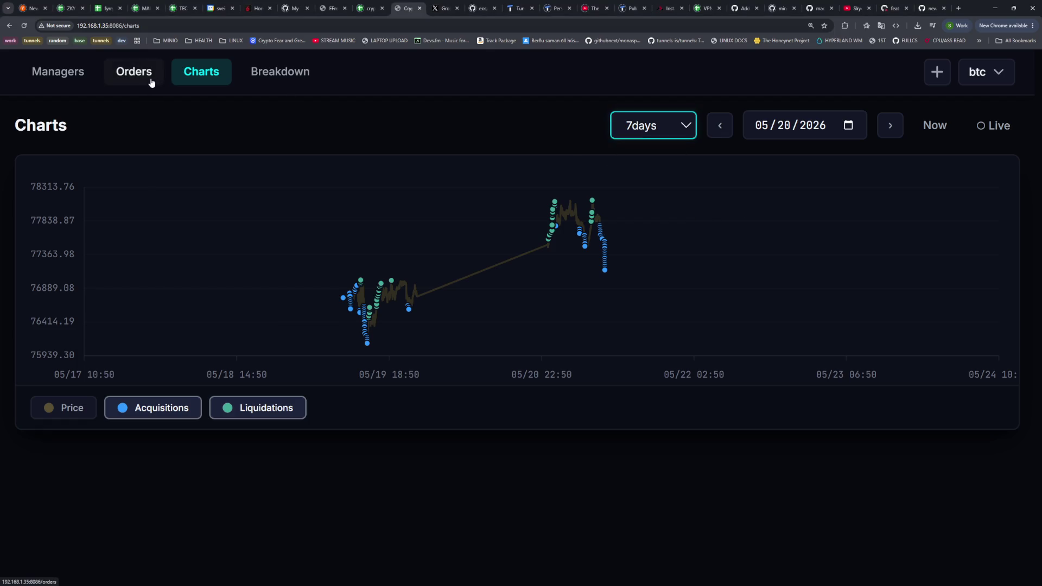
Browse the crypto-bot Orders list, then return to the terminal workspace
click(150, 80)
scroll(308, 231, down, 5)
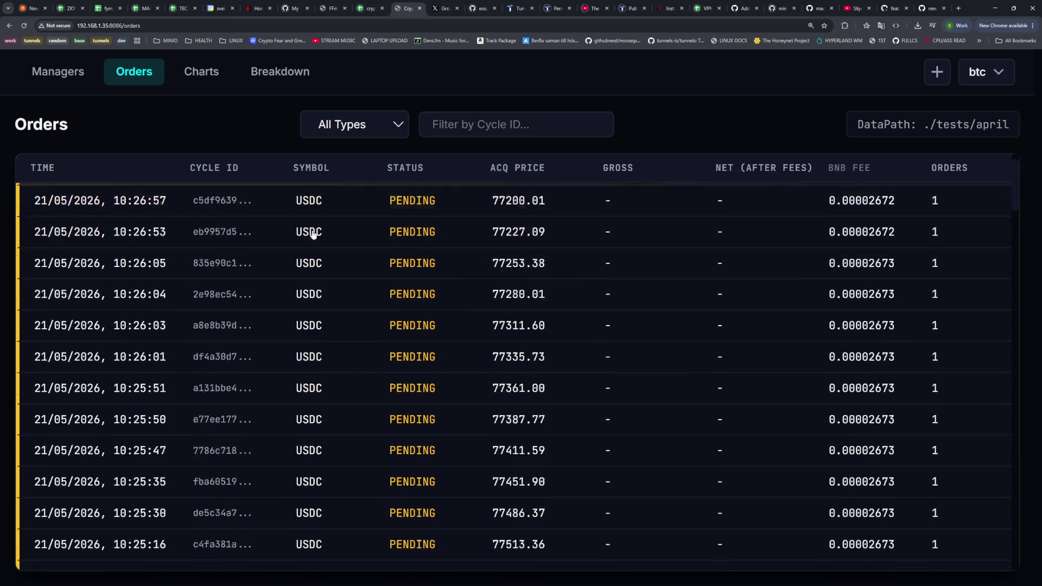
scroll(308, 230, down, 20)
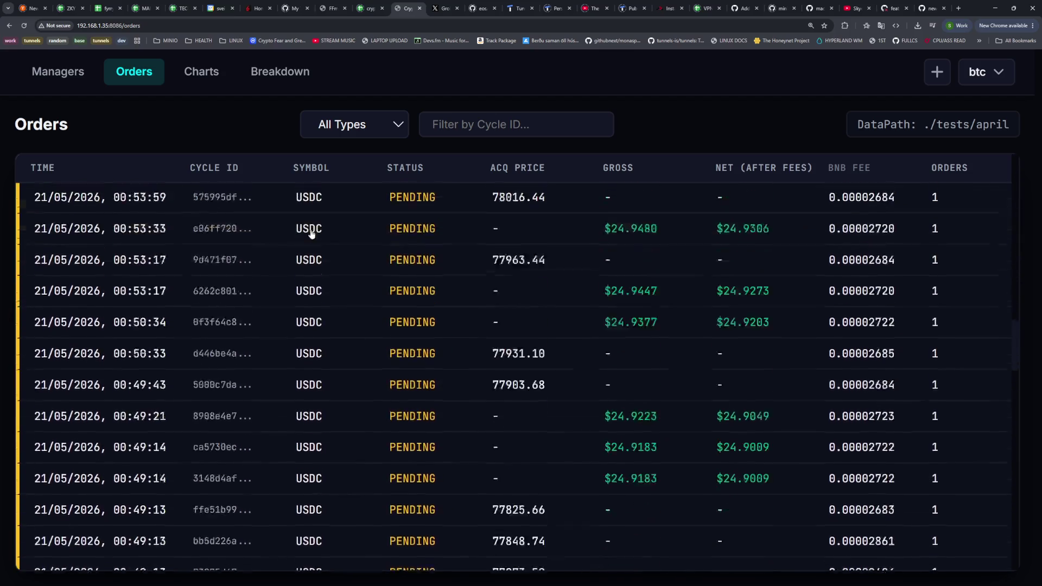
scroll(309, 232, up, 8)
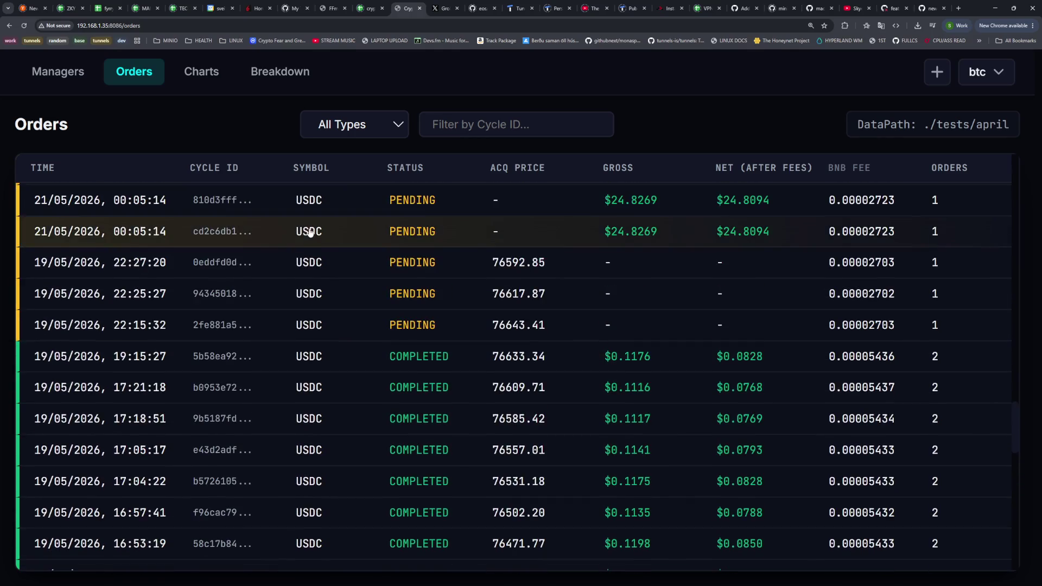
key(super+1)
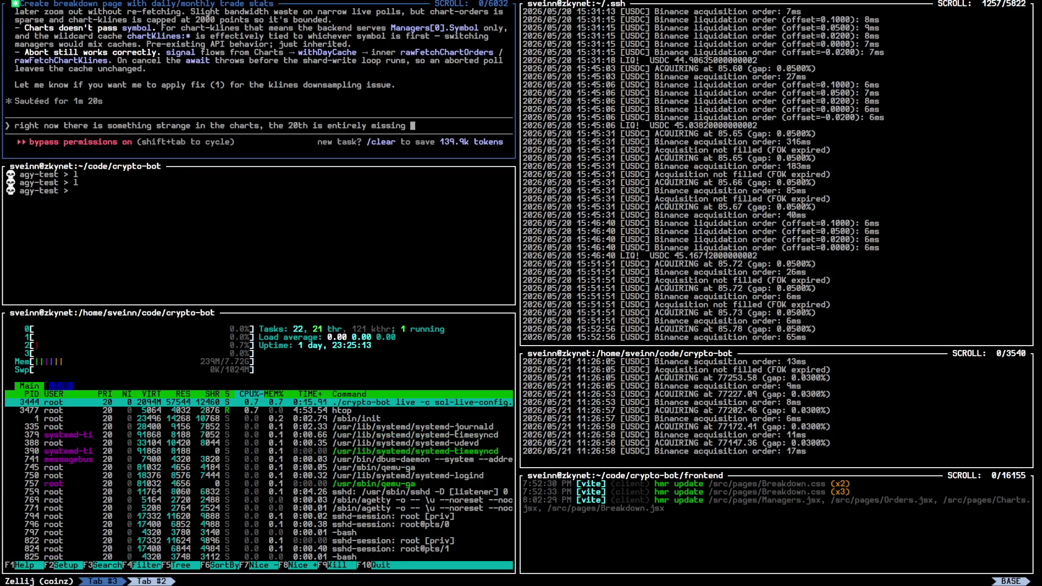
Send Claude the report blaming frontend caching for the missing 20th, and fullscreen its pane
text(in the order and c)
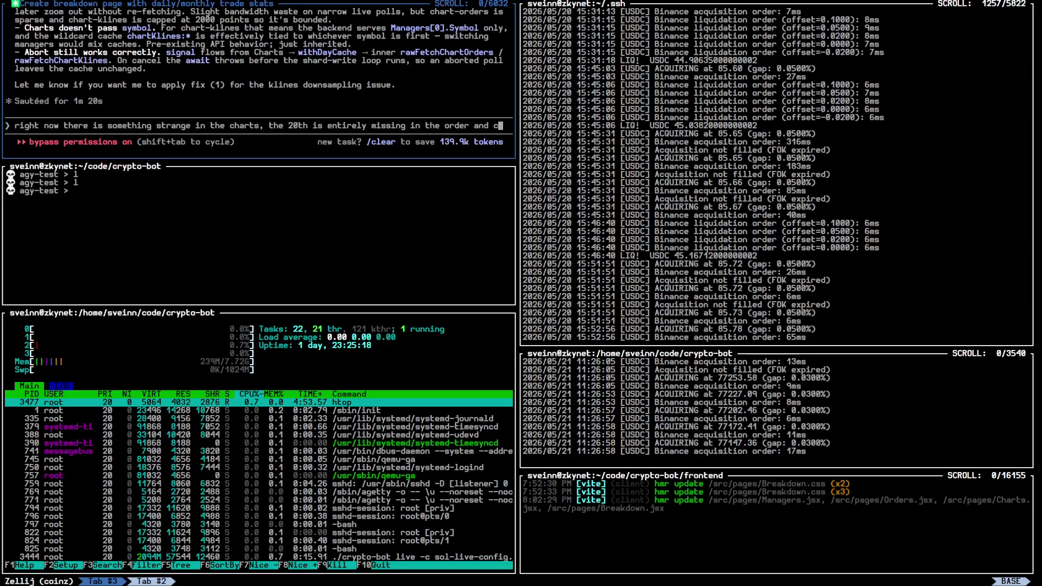
text(harts.. )
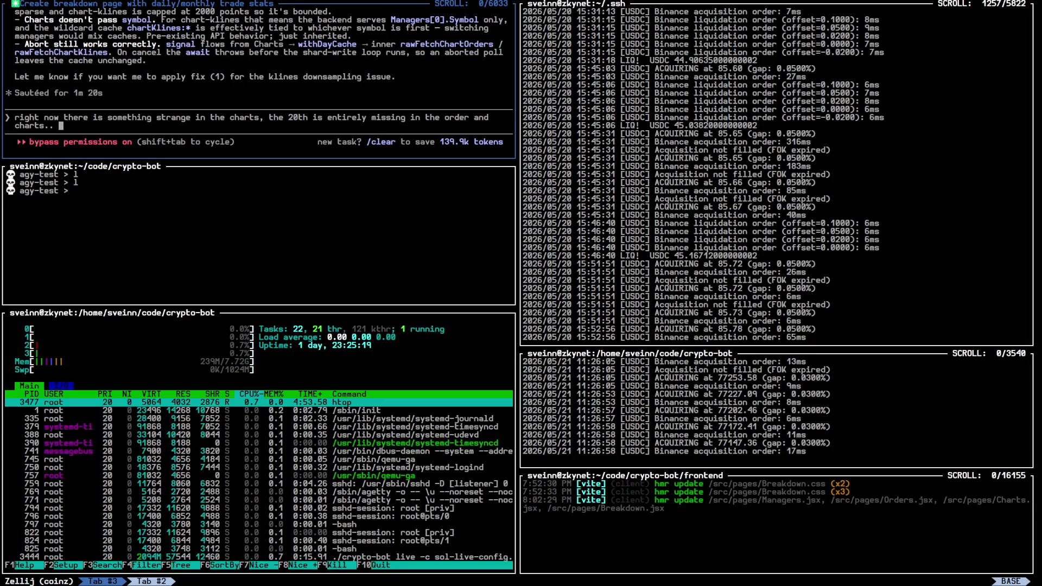
text(I )
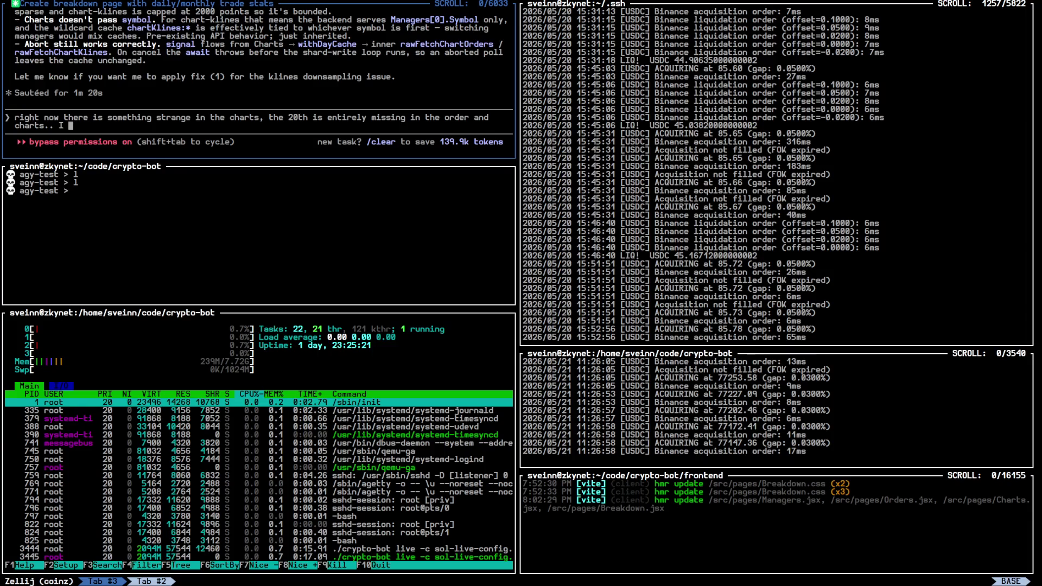
text(think our fro)
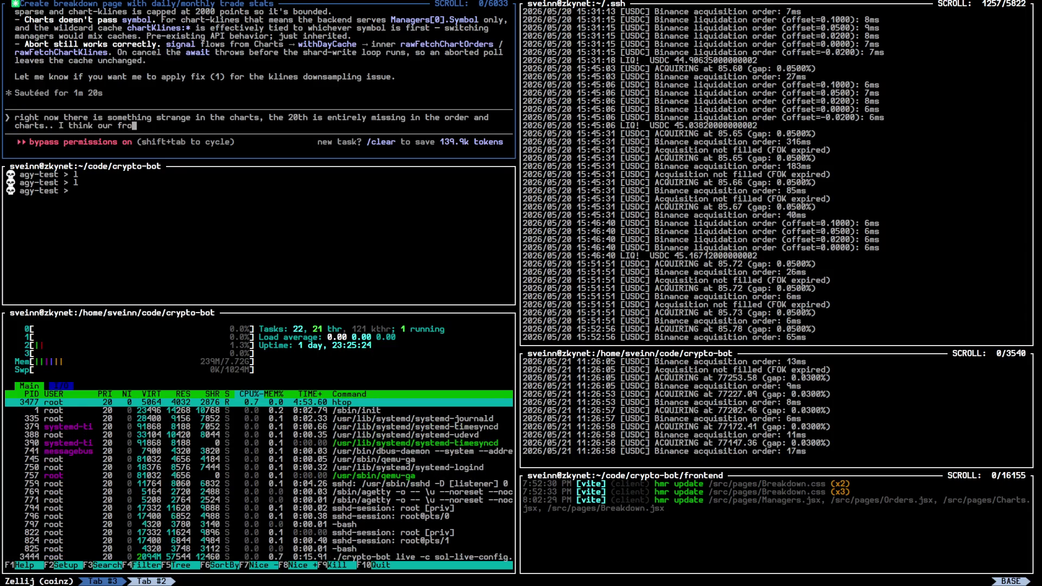
text(ntend has a problem with how it')
text(s caching)
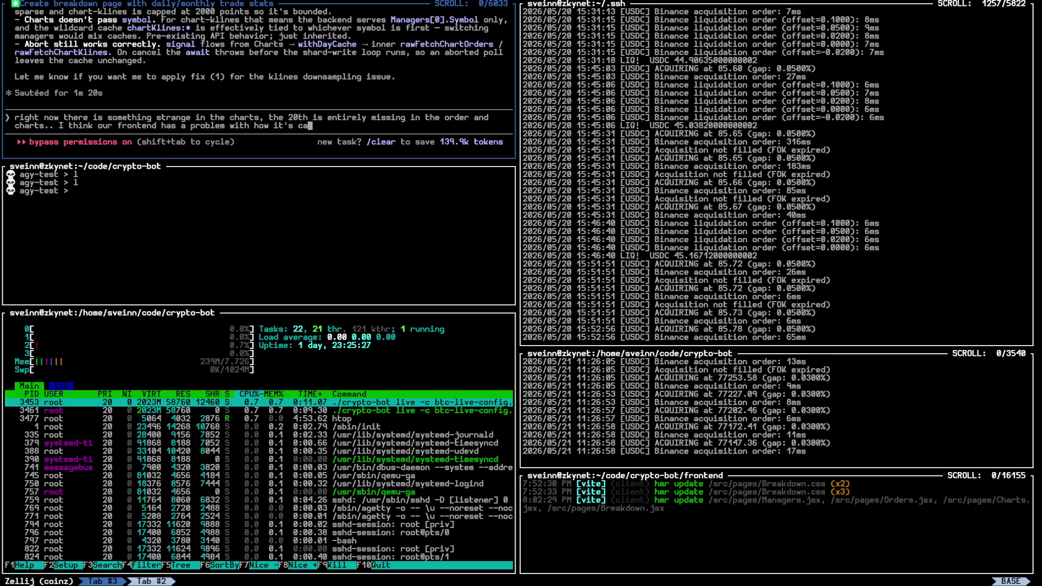
key(Return)
key(ctrl+p)
key(f)
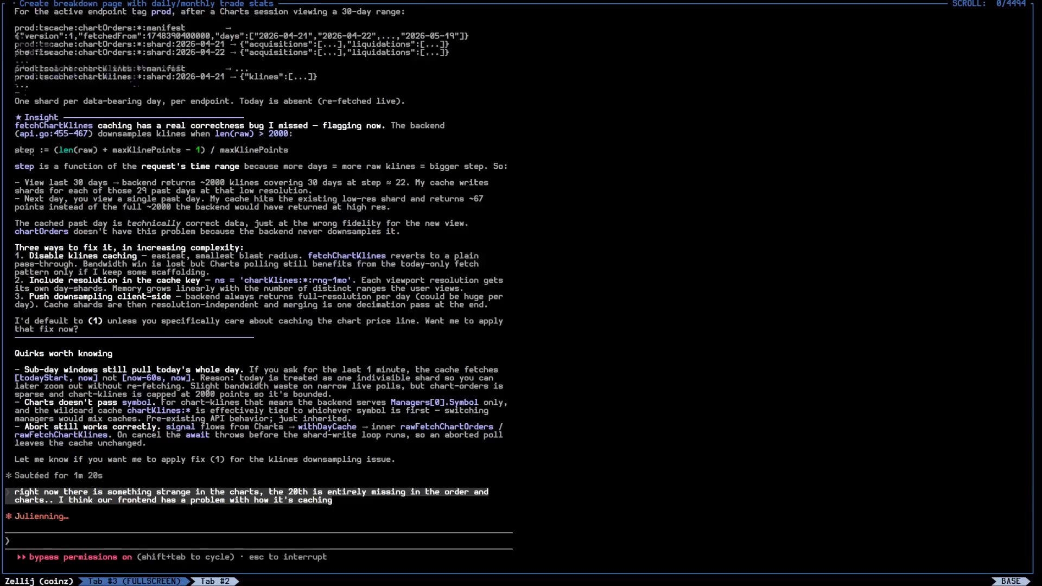
key(super+2)
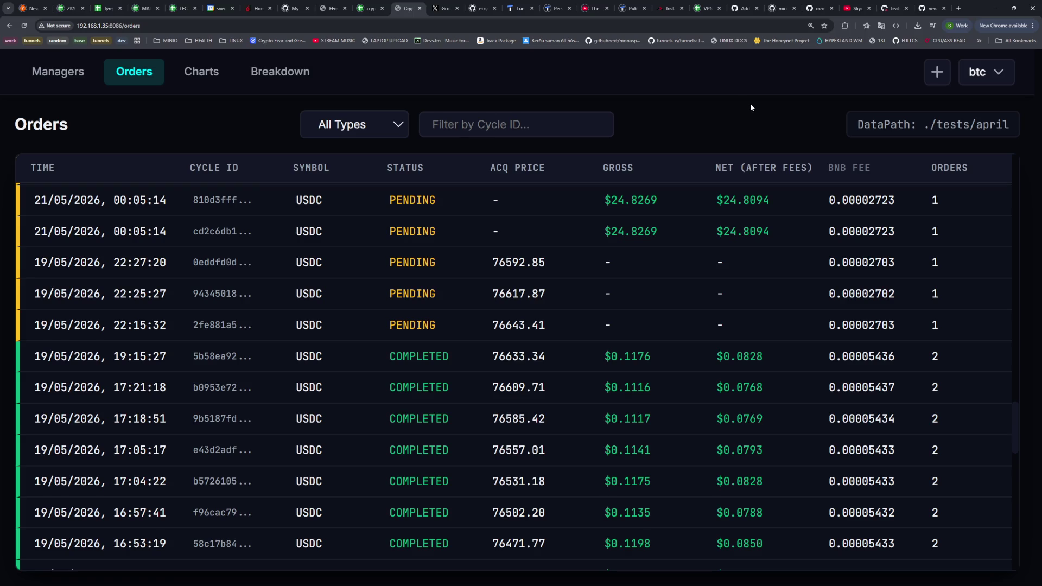
Scroll through the Orders table and glance at Claude's progress in the terminal
scroll(609, 256, down, 12)
scroll(508, 282, up, 12)
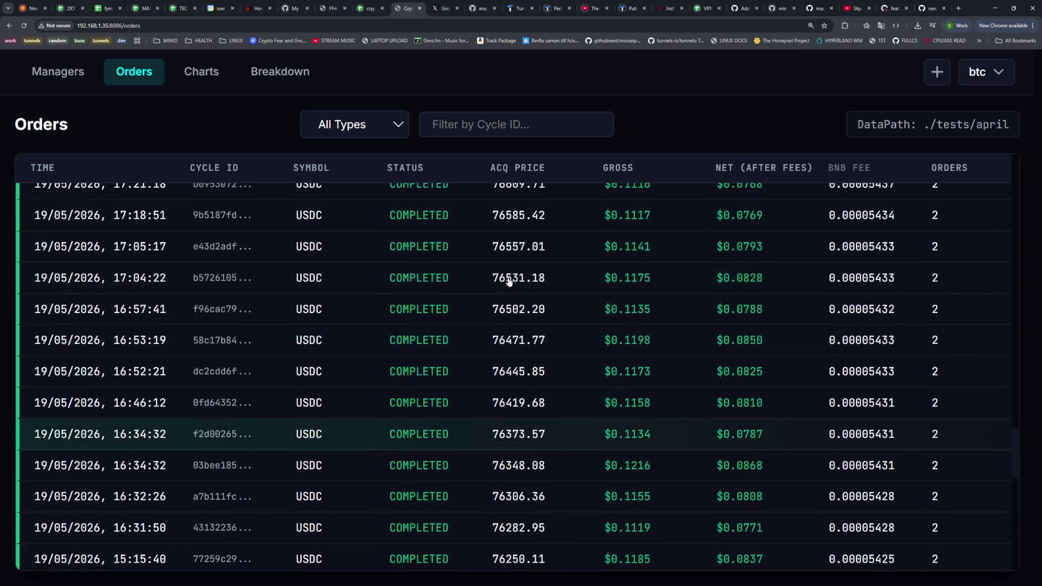
scroll(509, 282, up, 2)
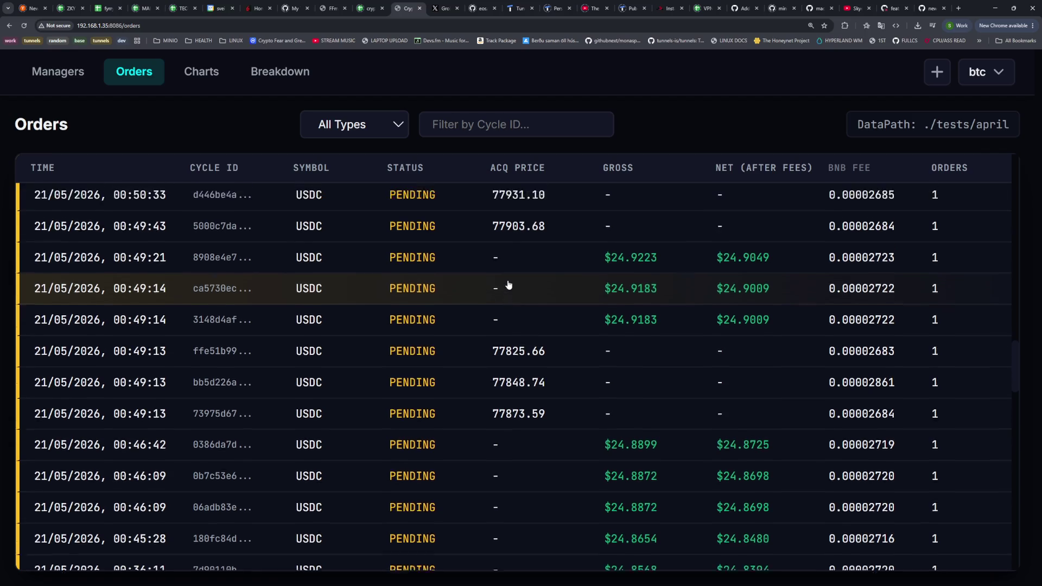
key(super+1)
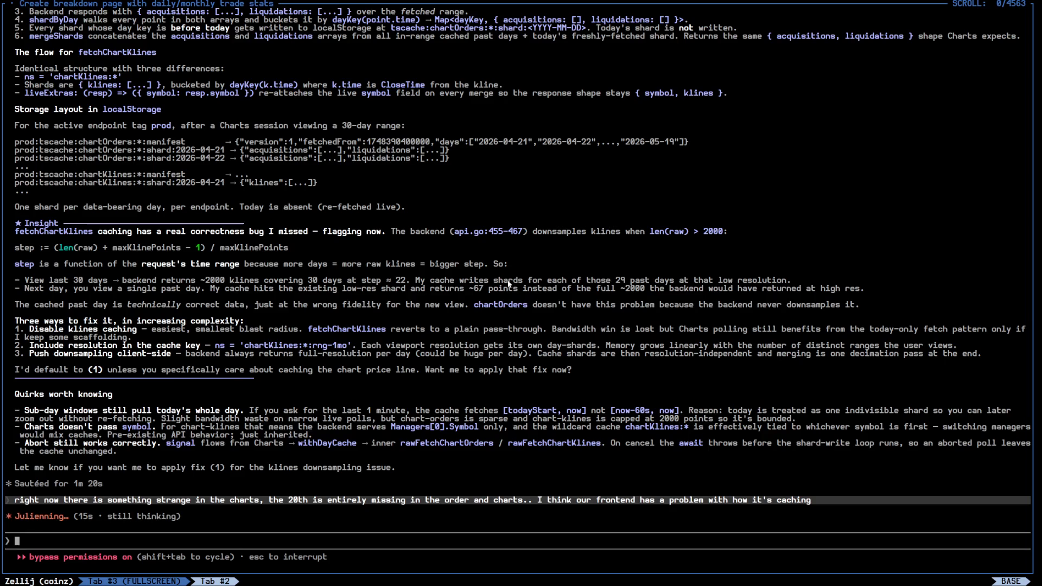
key(super+2)
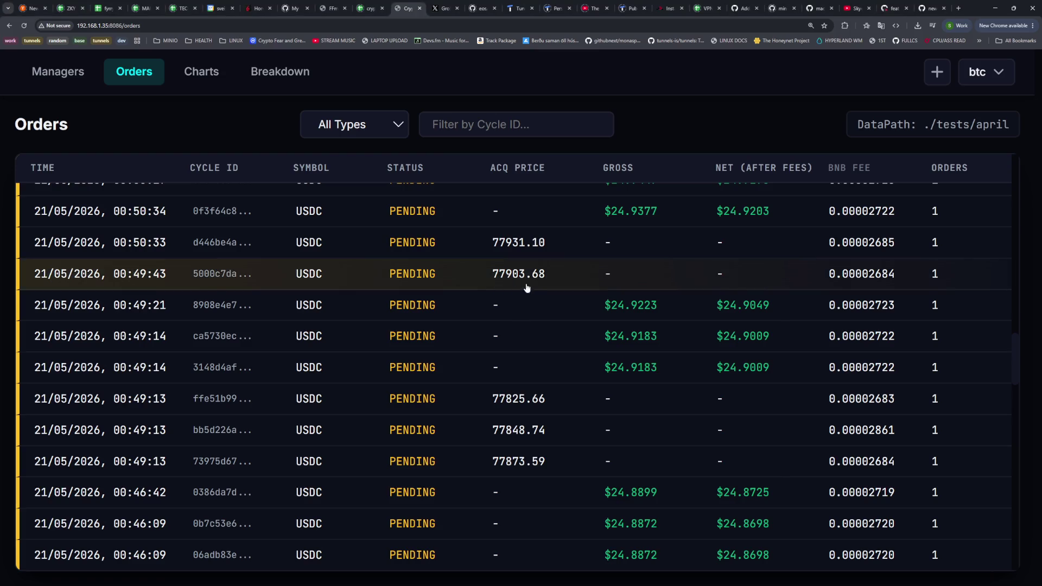
View the 7-day chart, check Claude again, then open the Managers overview
click(229, 85)
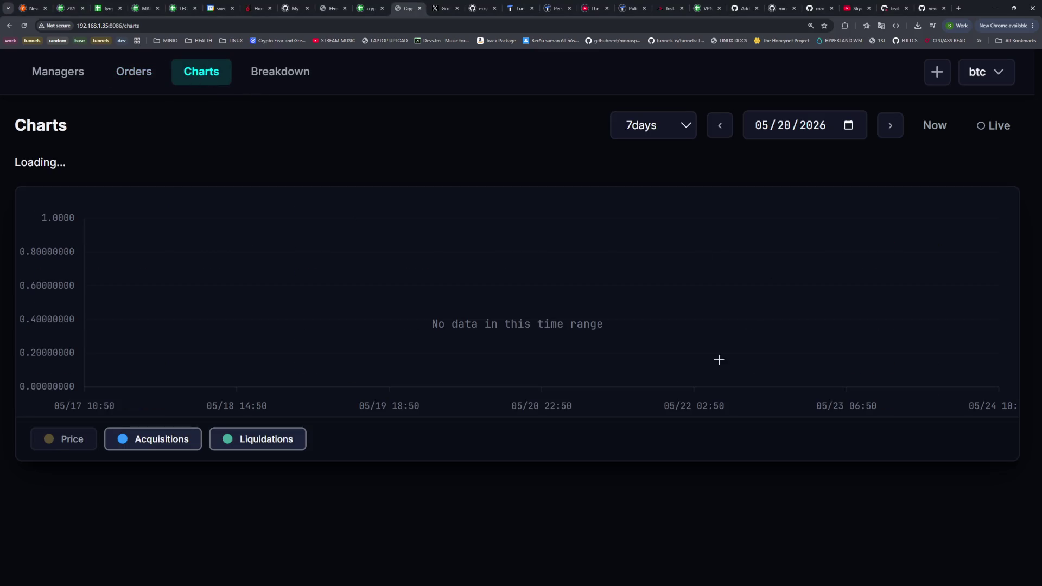
key(super+1)
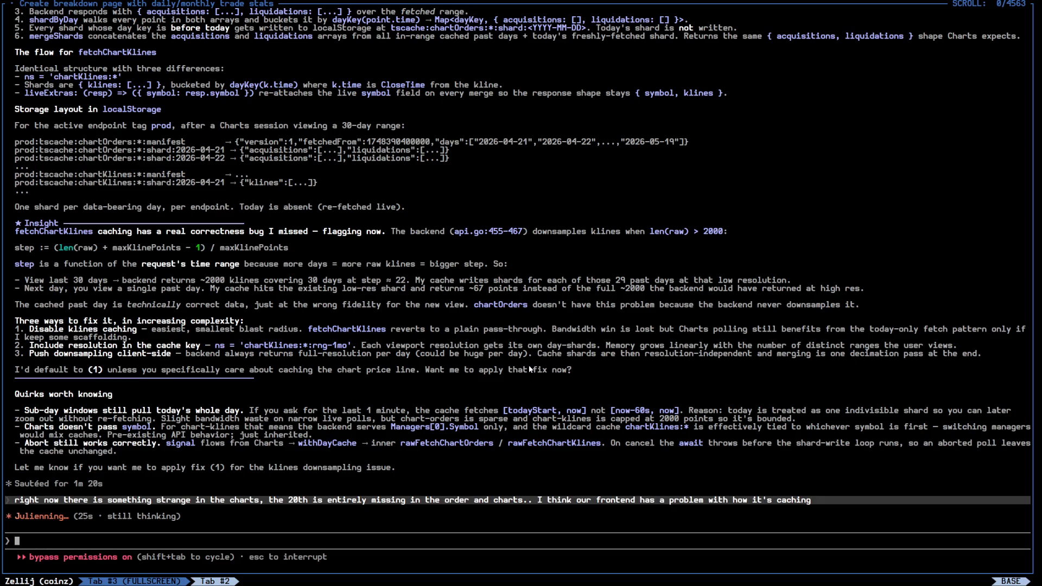
key(super+2)
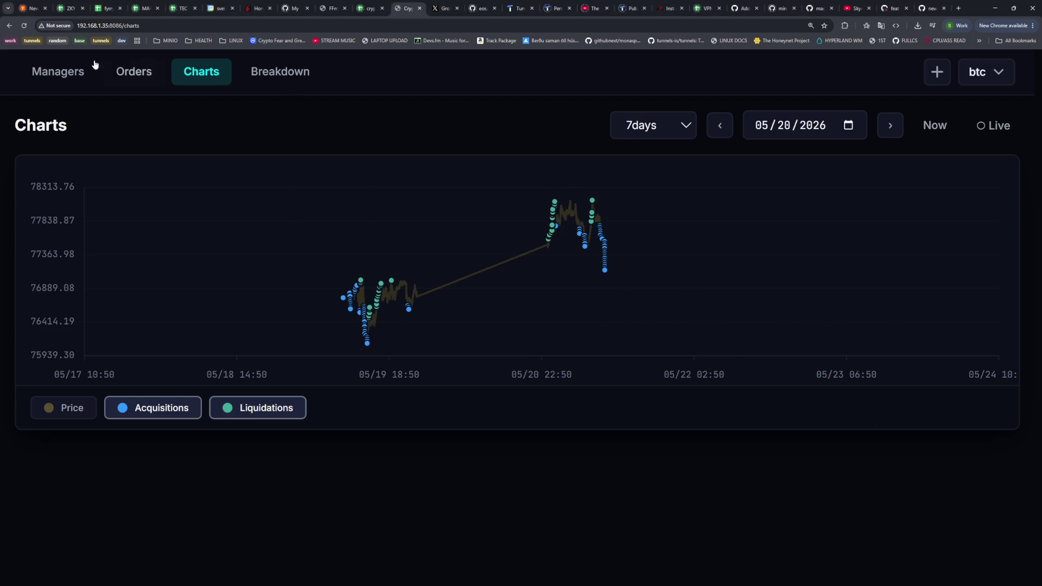
click(54, 72)
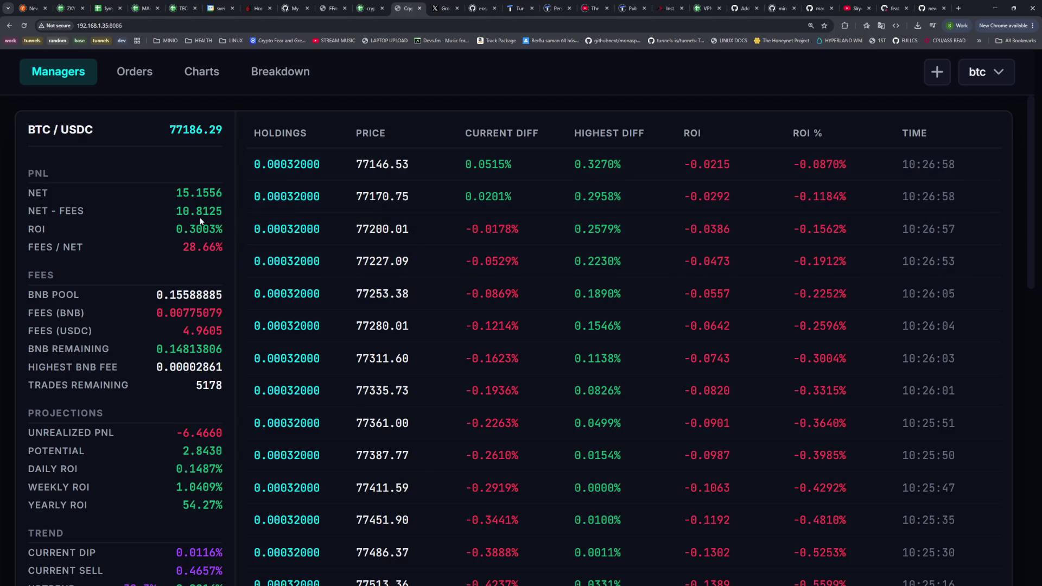
Flip the manager stats from sol to btc and back to sol, then open the chat-bot terminal session
click(972, 82)
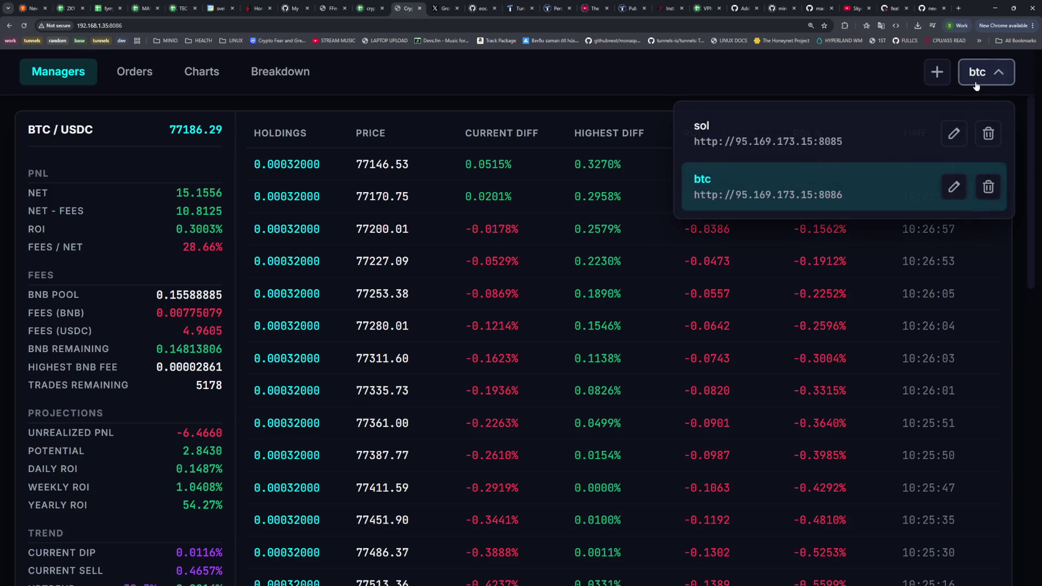
click(780, 141)
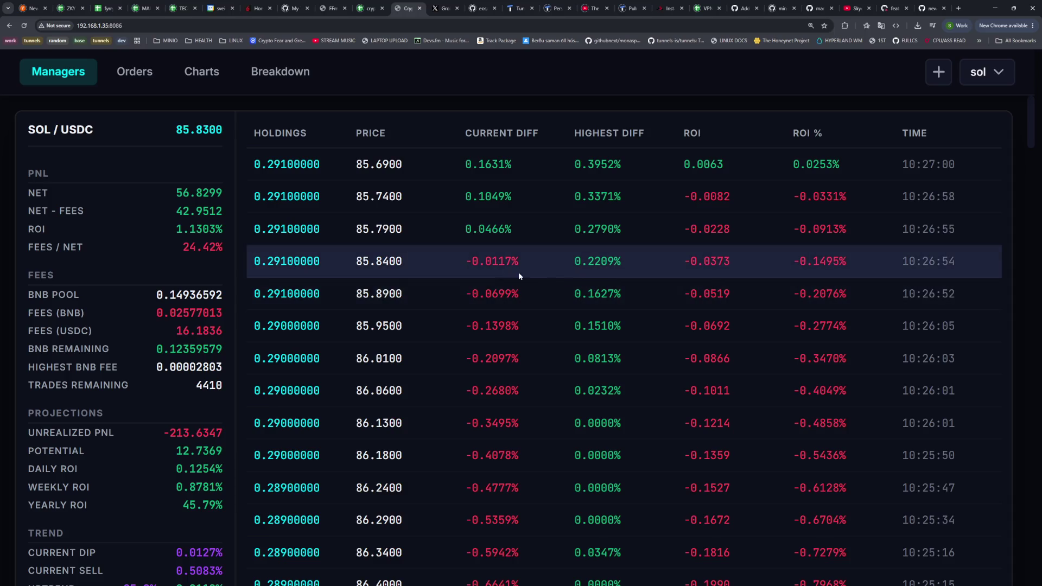
click(982, 76)
click(803, 195)
click(984, 71)
click(820, 154)
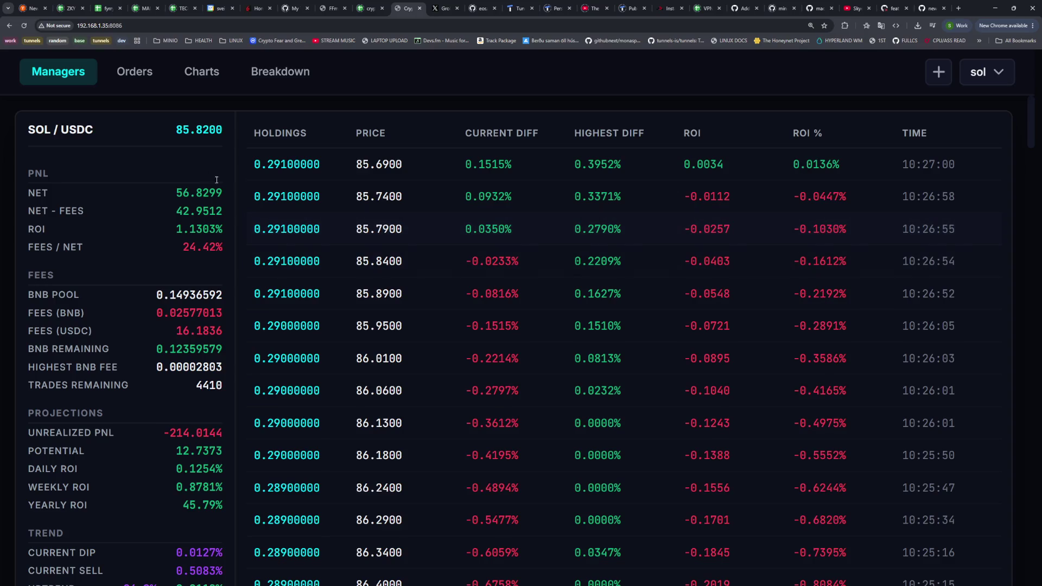
key(alt+Tab)
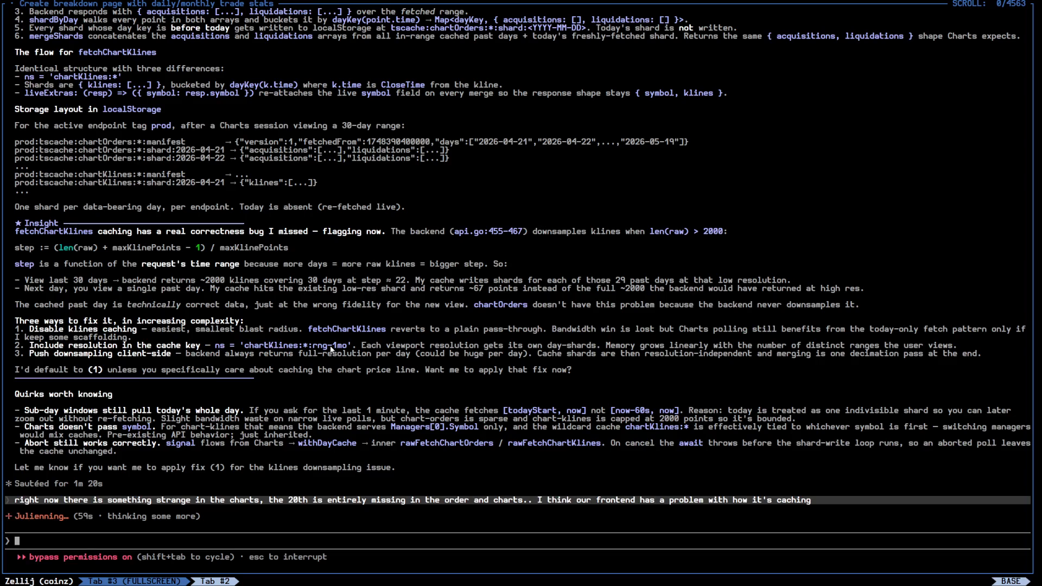
key(alt+p)
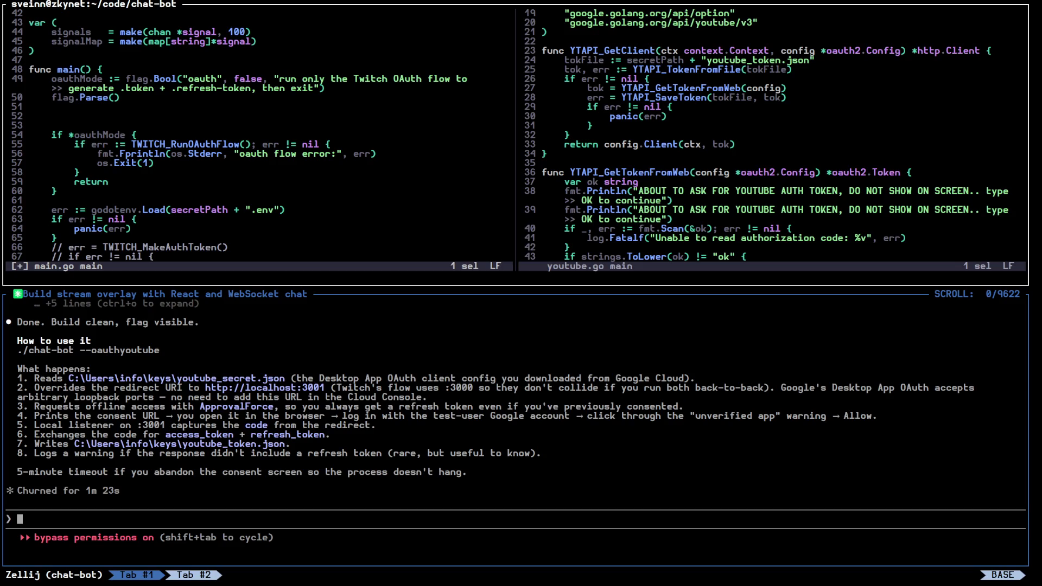
Close both Helix splits, reverting the unsaved edit in main.go before quitting
text(:)
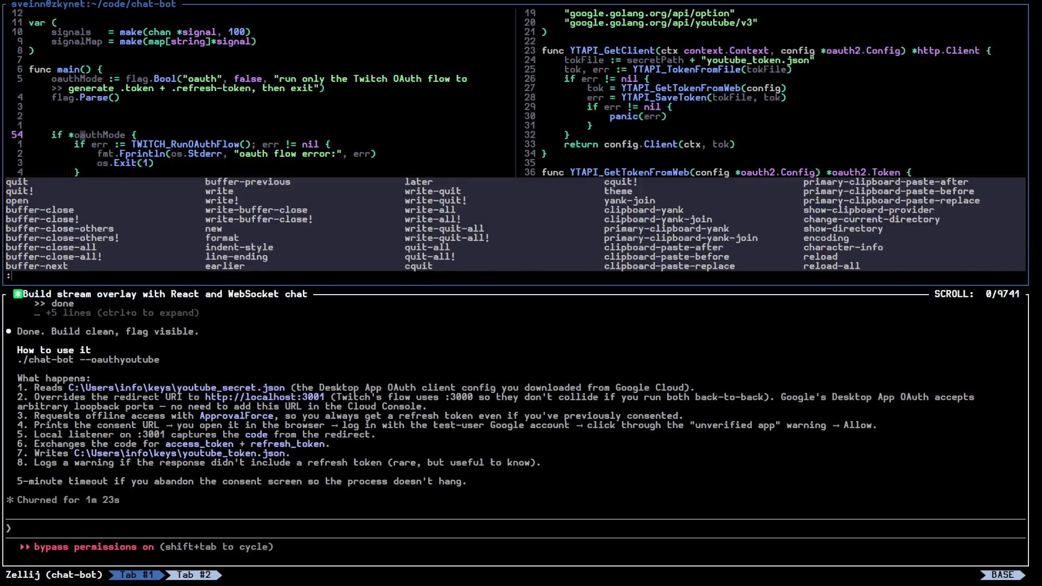
text(q)
key(Return)
text(:q)
key(Return)
key(u)
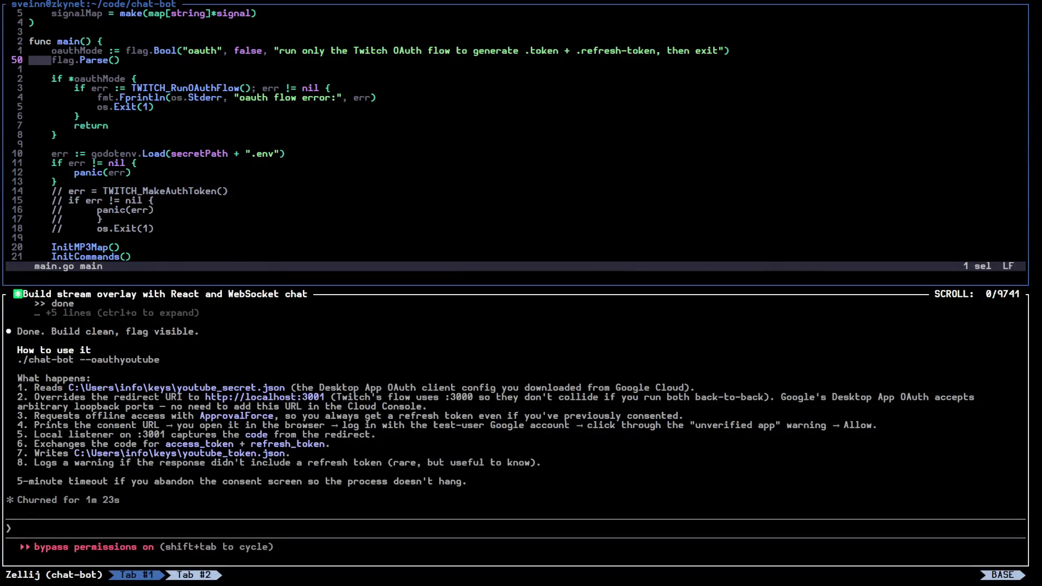
text(u)
text(:)
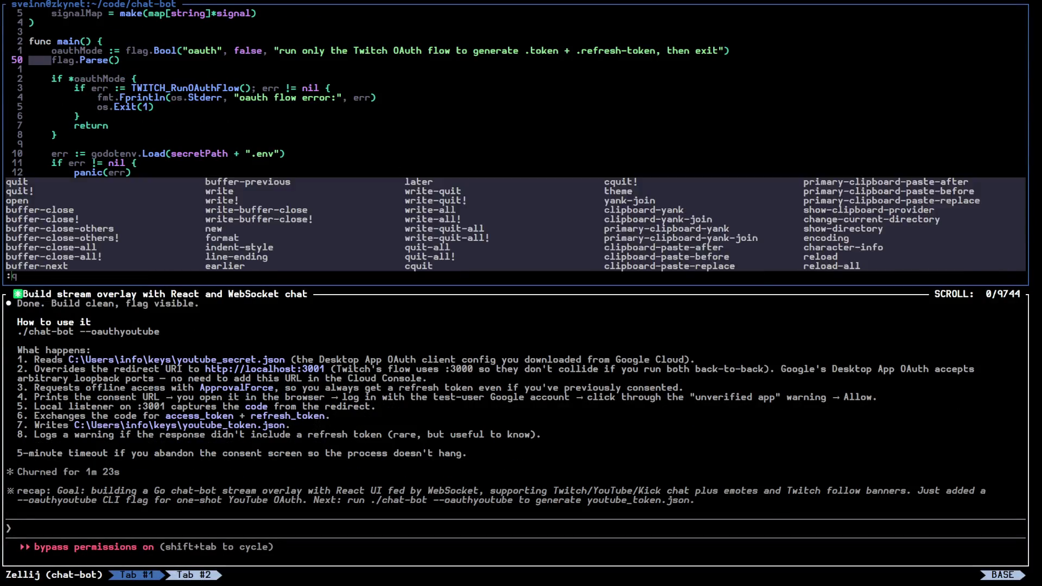
text(q)
key(Return)
In lazygit, stage main.go and youtube.go, commit as 'Adding youtbue flag', and push
text(lazygit)
key(Return)
key(space)
key(Down)
key(space)
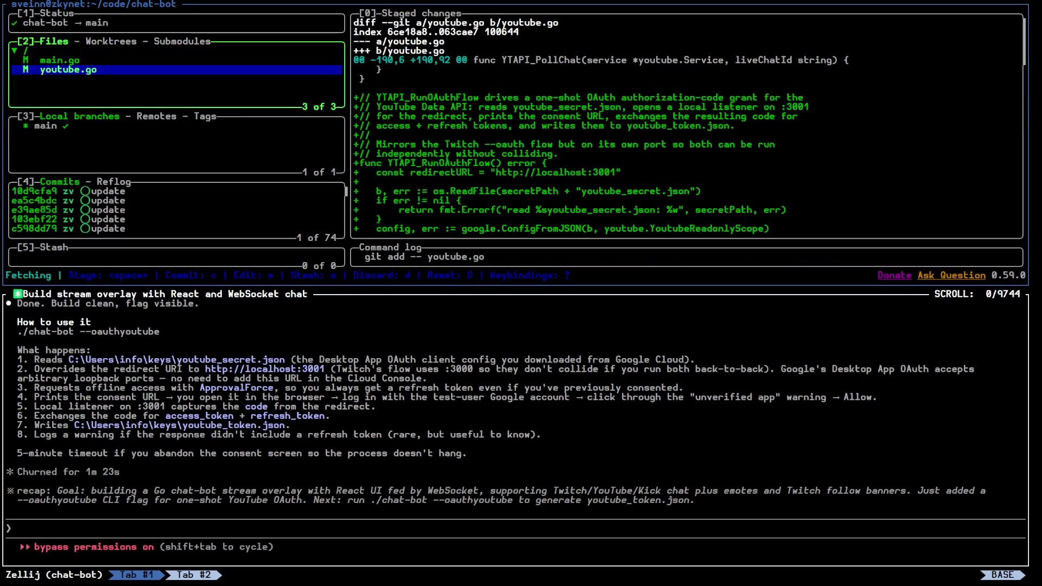
text(cAdding youtbue fla)
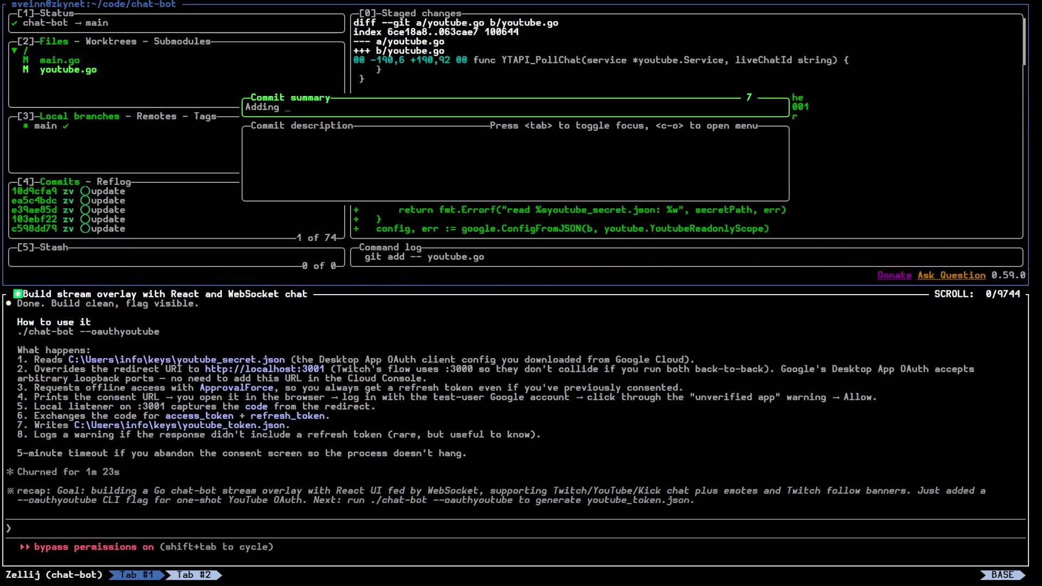
text(g)
key(Return)
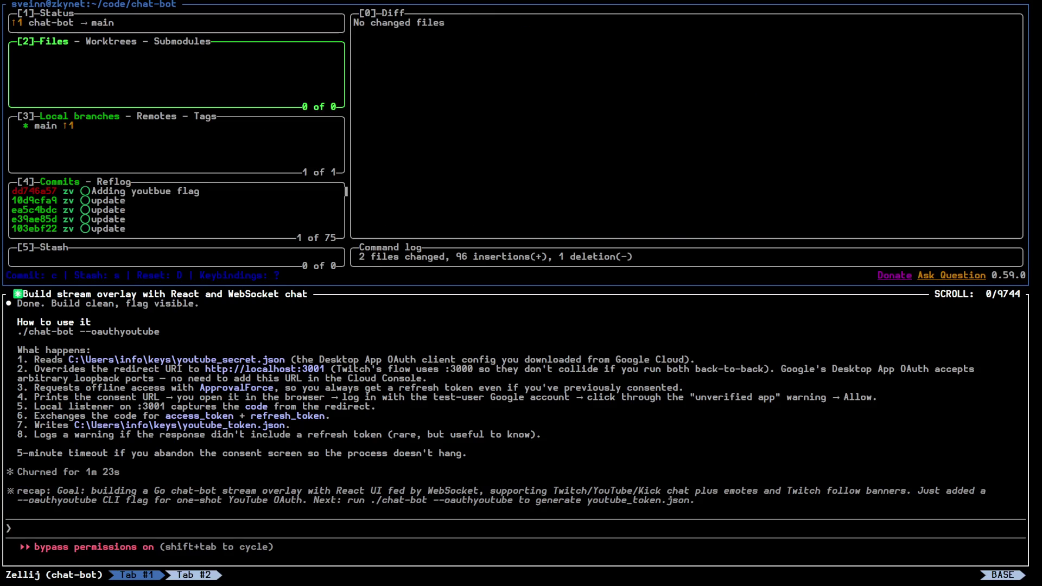
key(P)
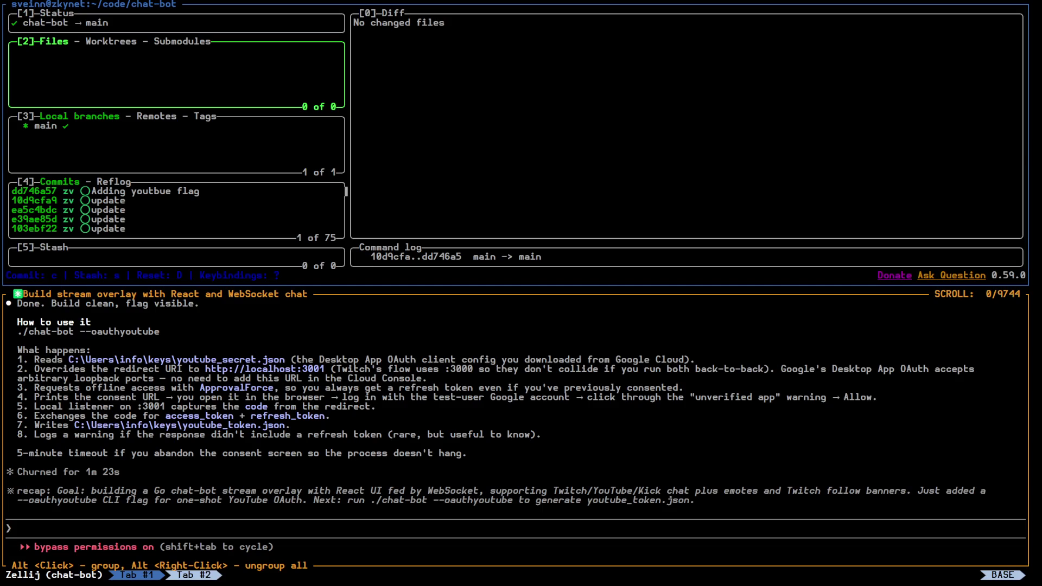
Once the push to main completes, focus the Claude chat pane
click(283, 427)
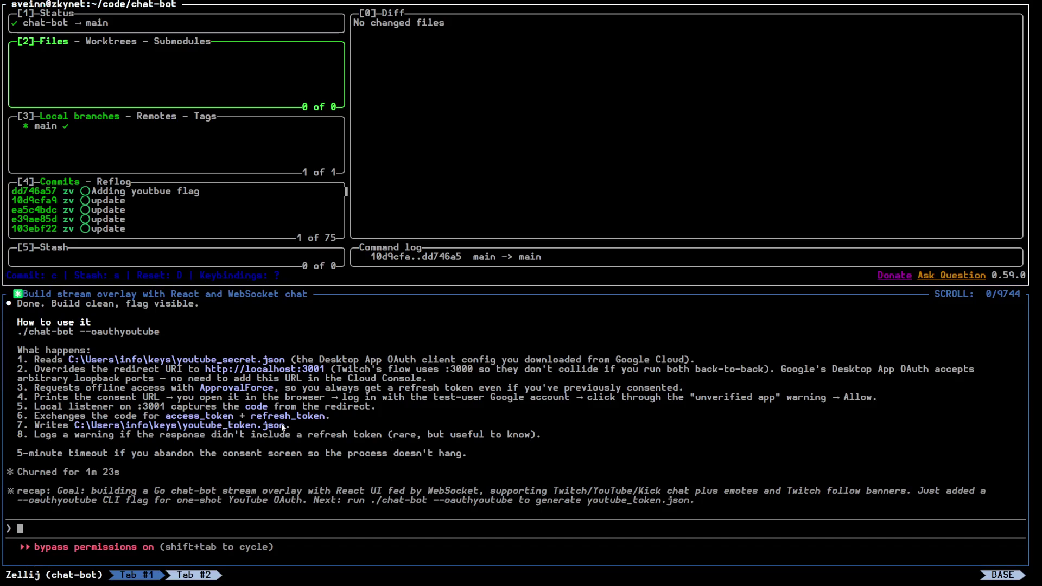
Read the coinz session's Claude explanation of the chart-caching bug, then return to Chrome
key(alt+Tab)
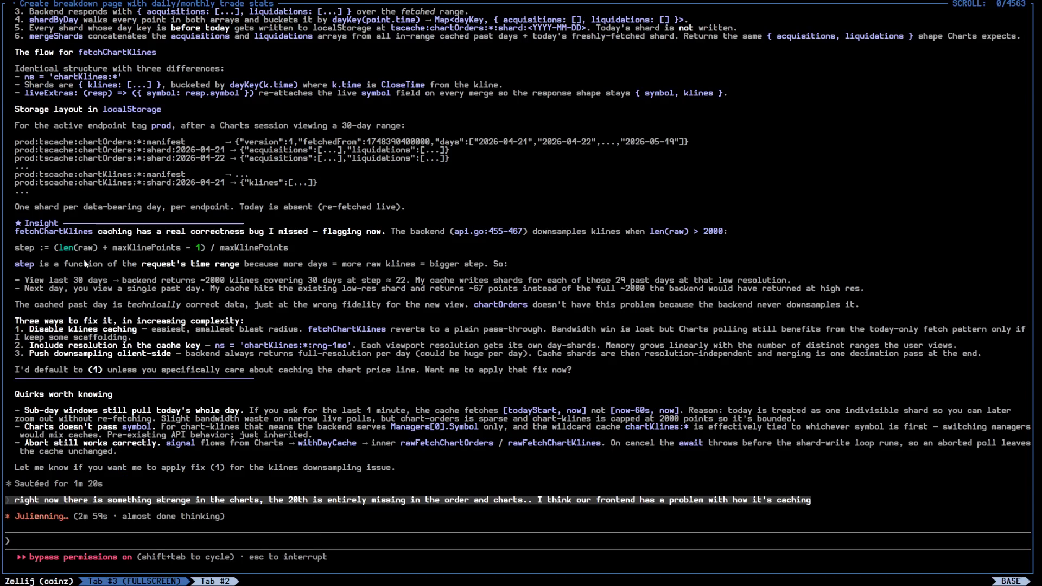
scroll(86, 223, up, 7)
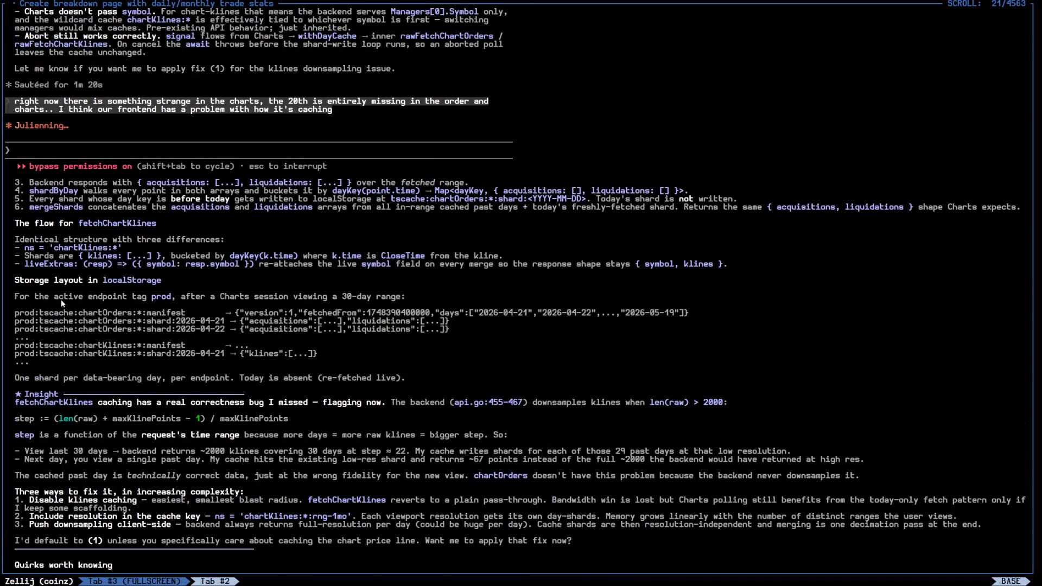
scroll(144, 360, down, 5)
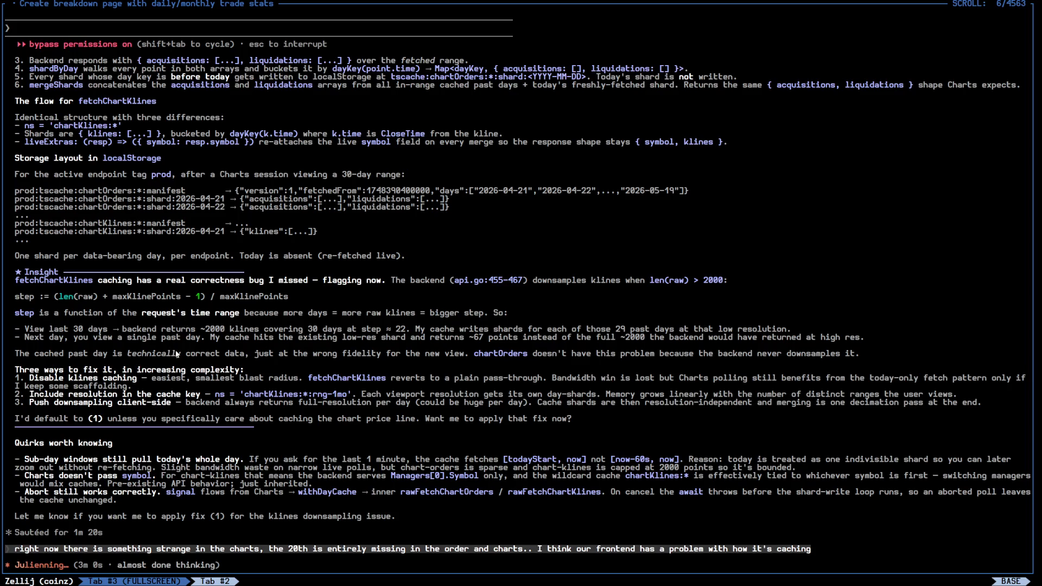
scroll(175, 353, down, 2)
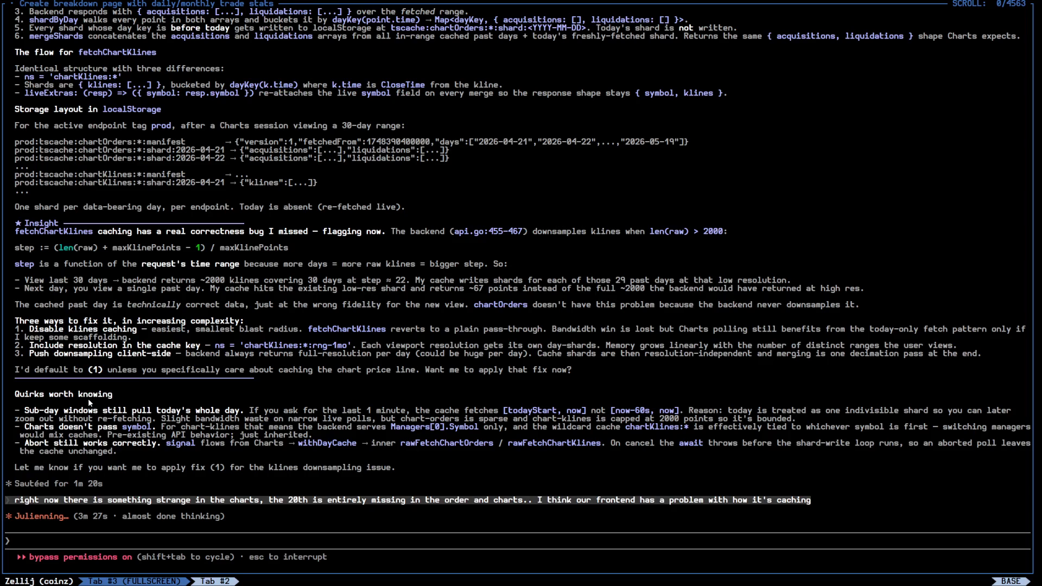
key(alt+Tab)
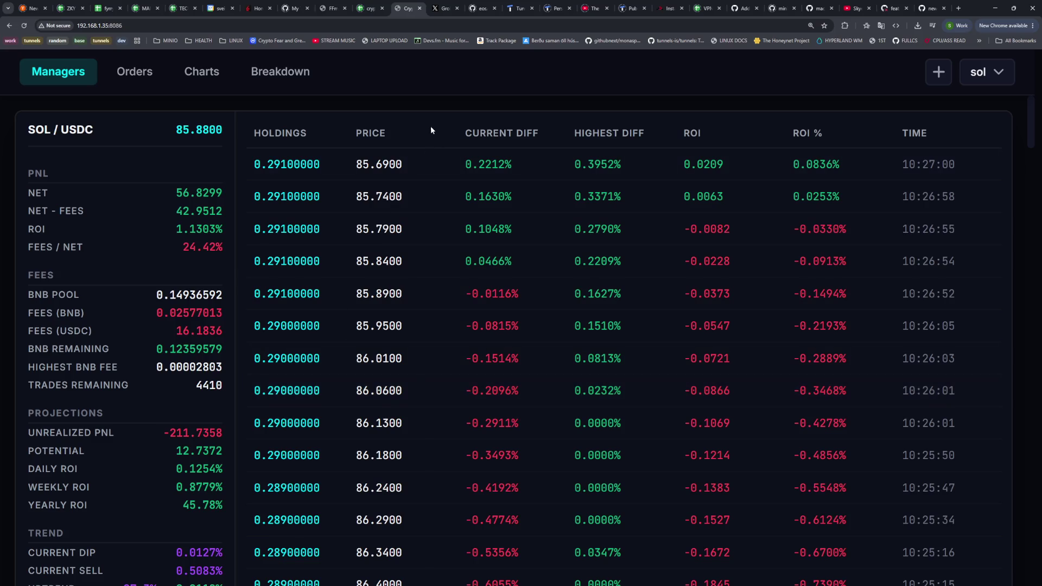
scroll(183, 255, down, 2)
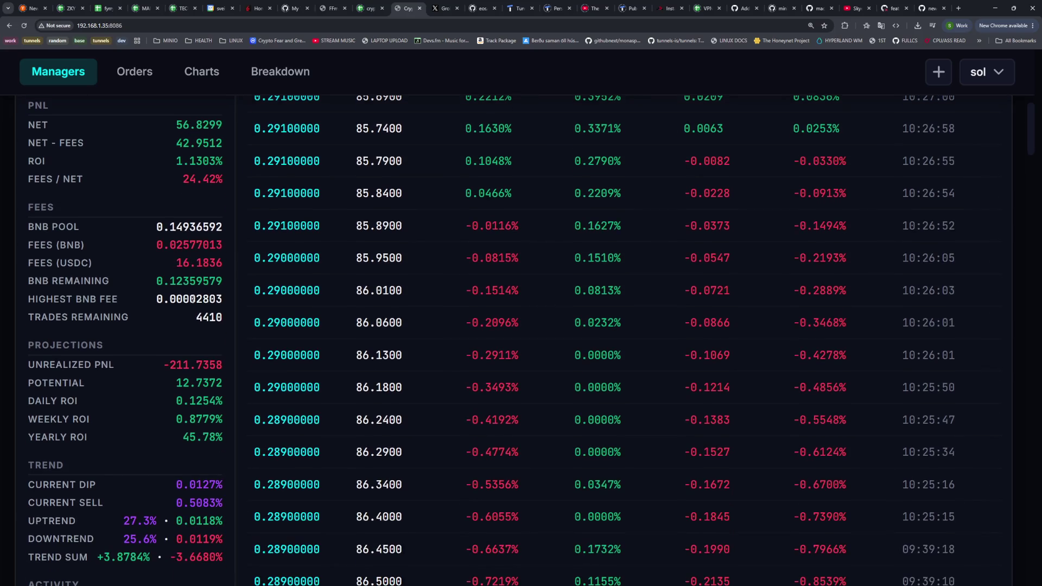
scroll(199, 250, up, 3)
scroll(184, 271, down, 8)
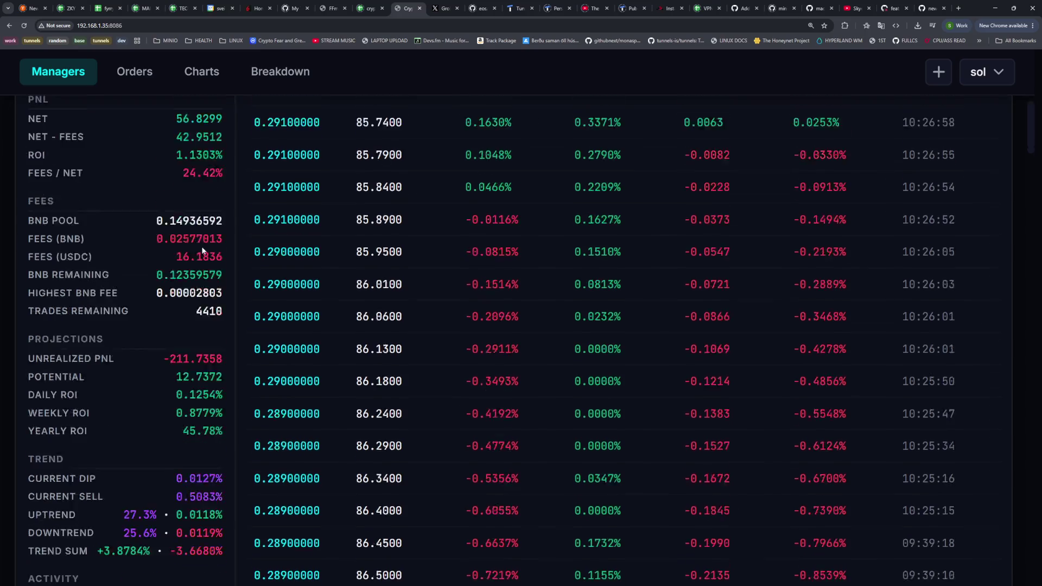
mouse_move(199, 361)
mouse_down()
mouse_move(243, 368)
mouse_move(275, 413)
mouse_move(200, 360)
mouse_move(223, 362)
mouse_up()
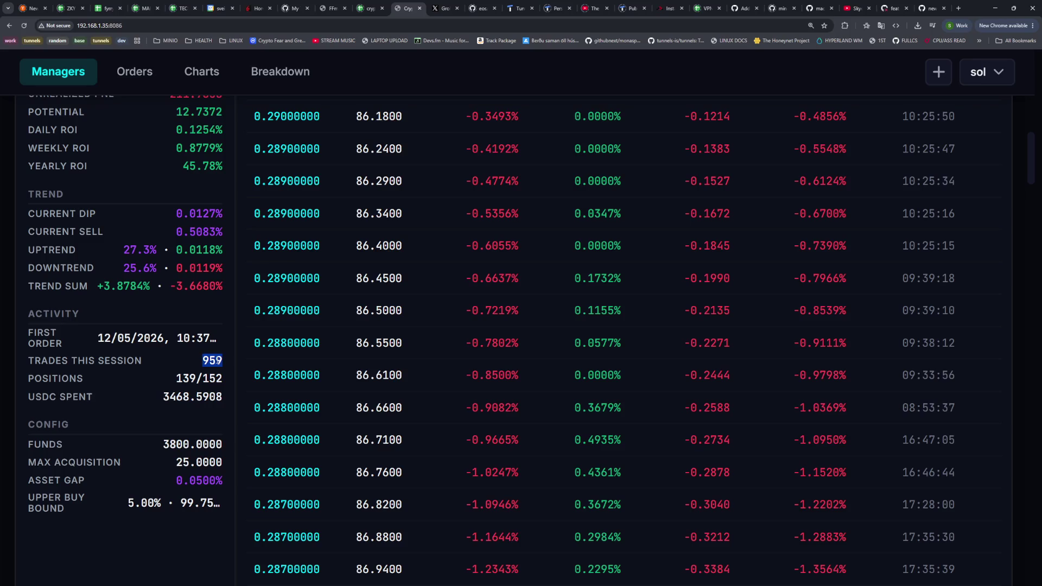
scroll(447, 346, up, 5)
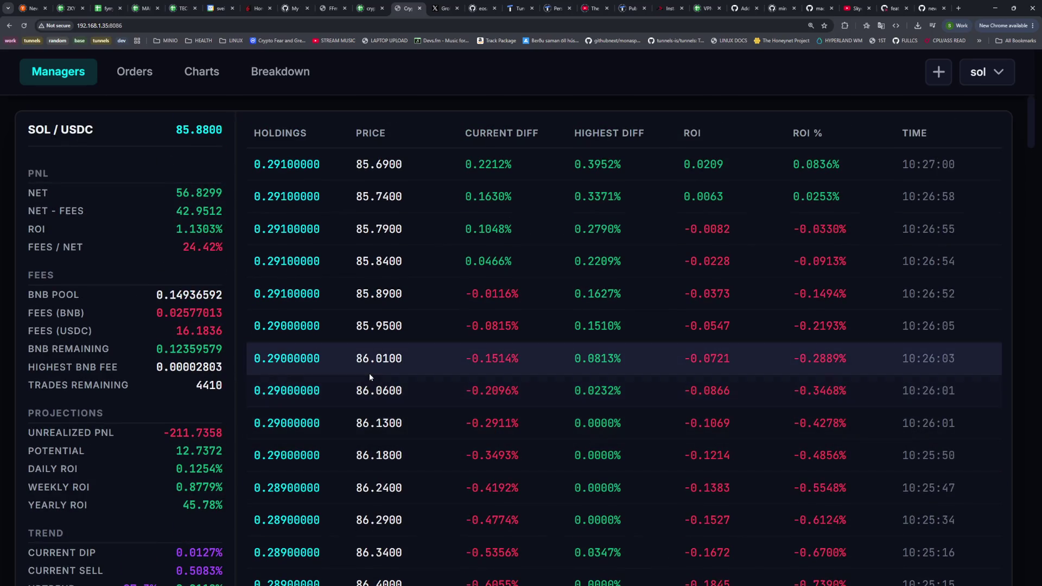
scroll(361, 370, down, 5)
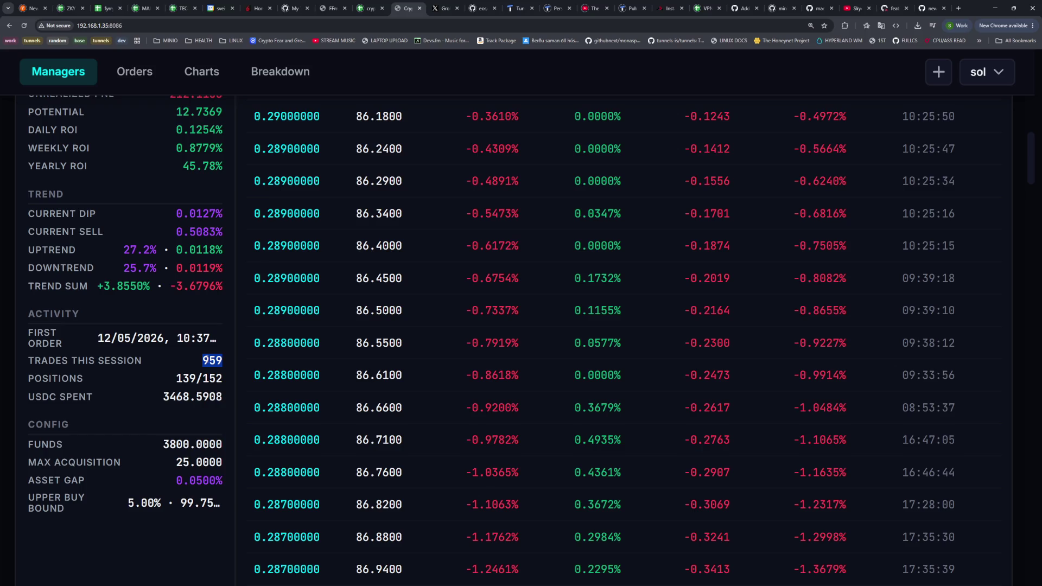
scroll(282, 361, up, 5)
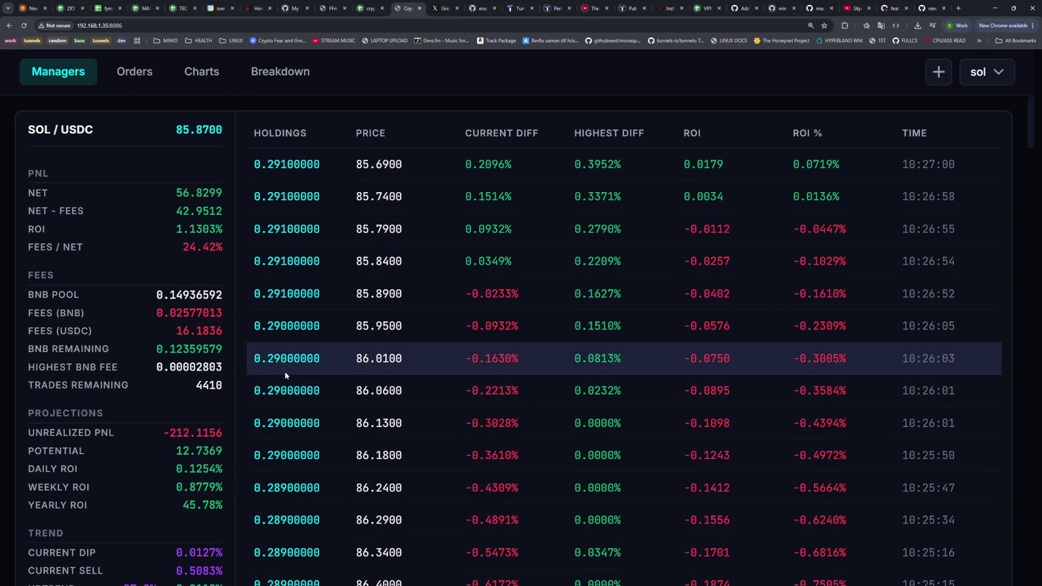
key(alt+Tab)
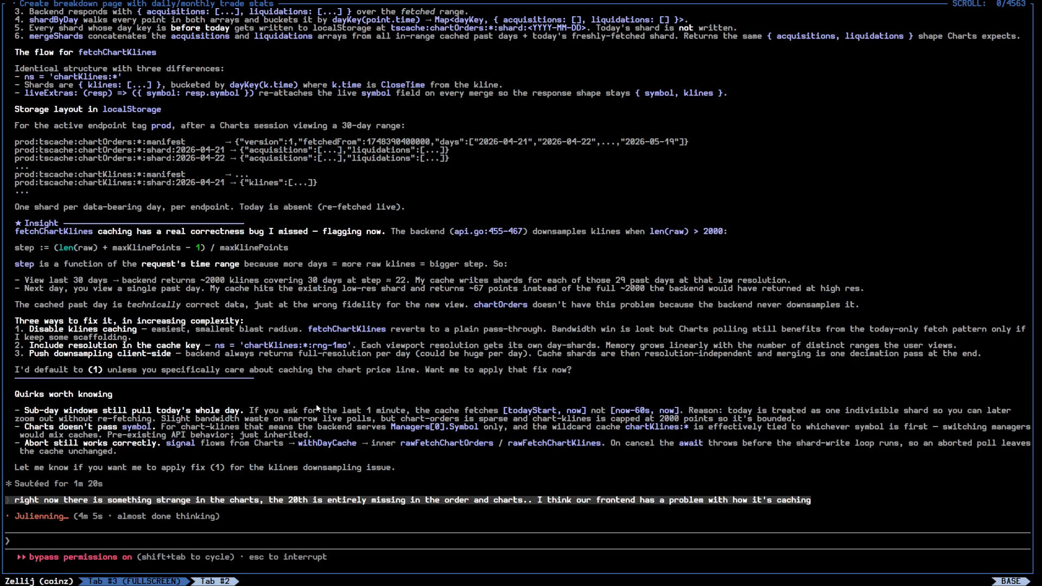
key(alt+Tab)
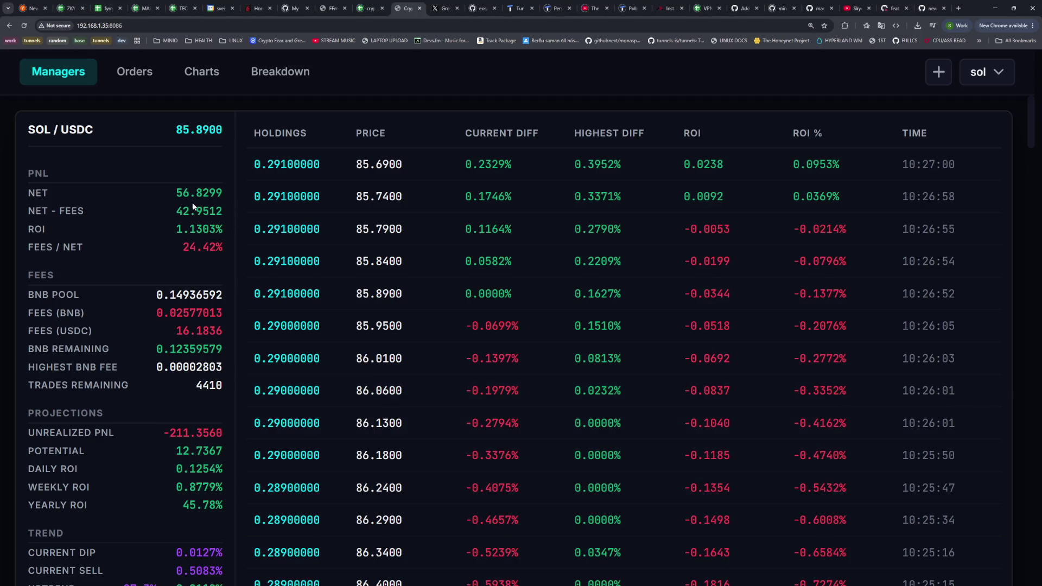
scroll(195, 222, down, 6)
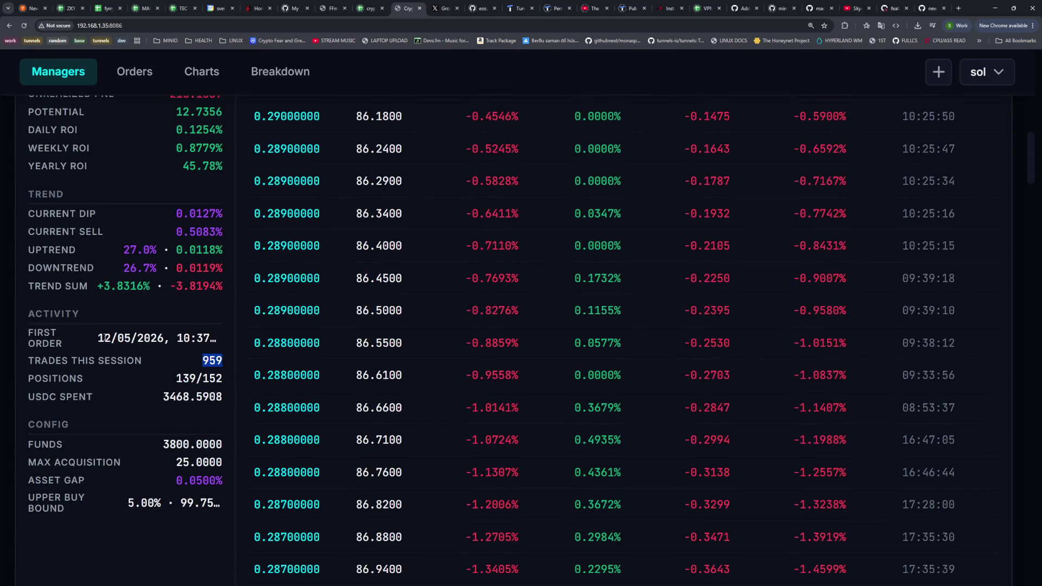
drag(104, 338, 144, 340)
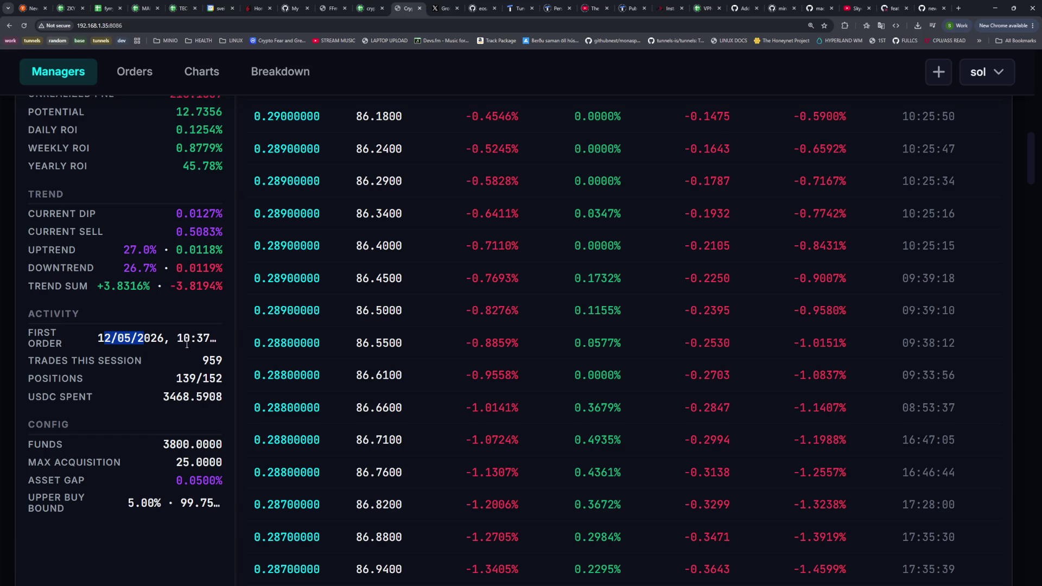
scroll(185, 342, up, 6)
drag(180, 229, 218, 230)
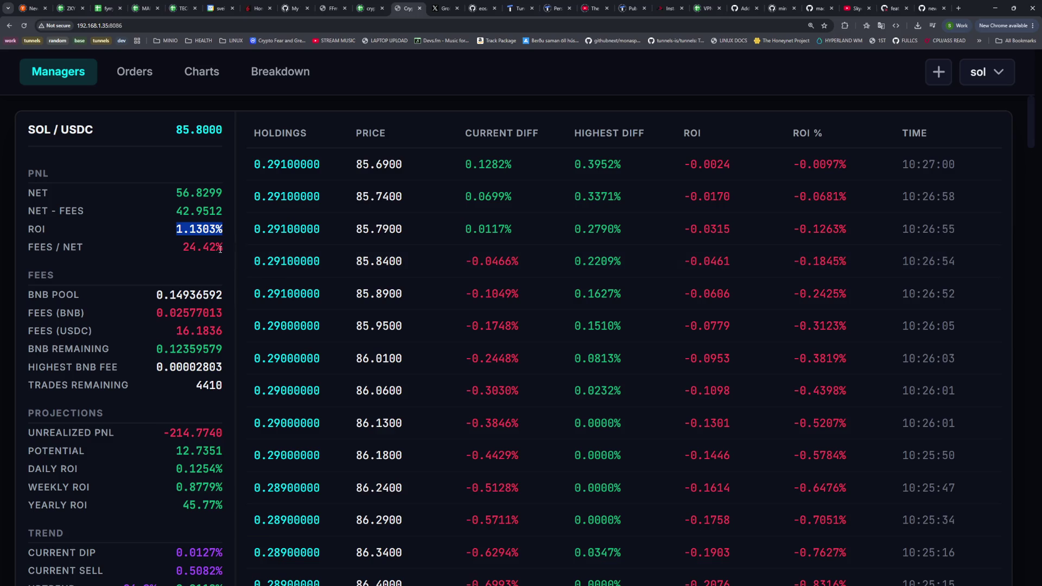
click(213, 228)
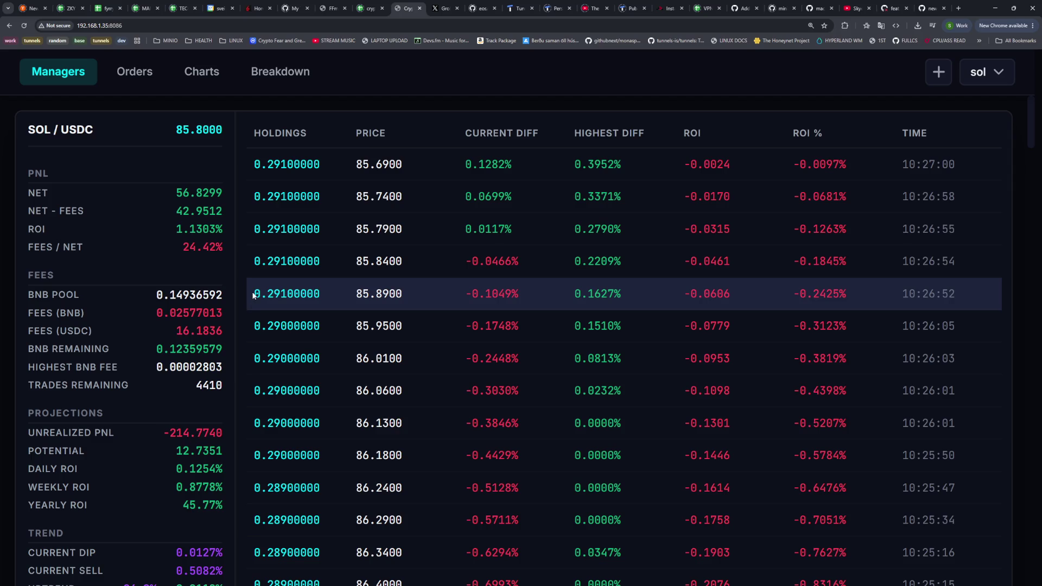
Open the daily Breakdown page and highlight the 14 May row's figures
key(super+1)
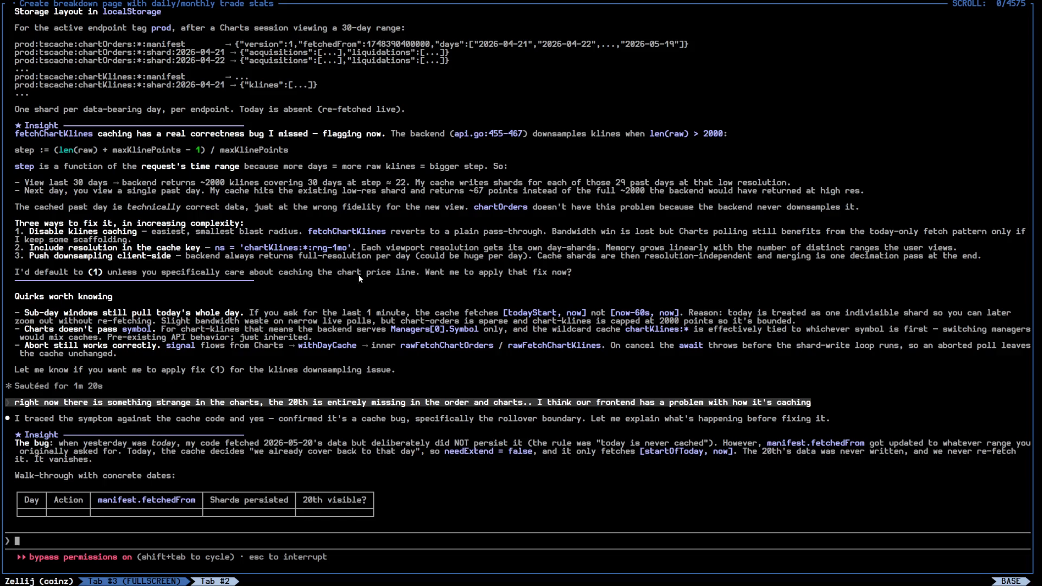
key(super+2)
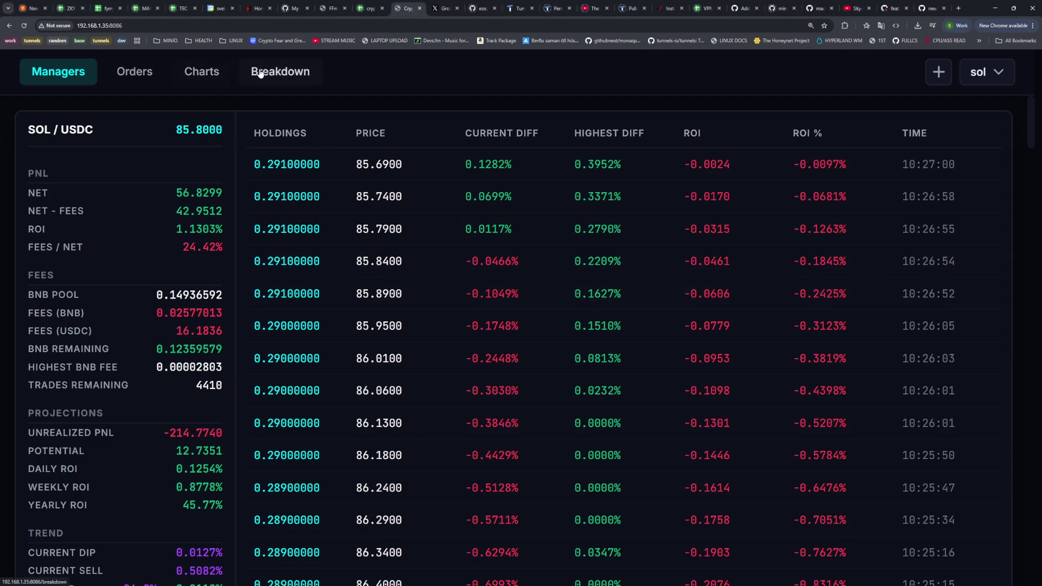
click(260, 74)
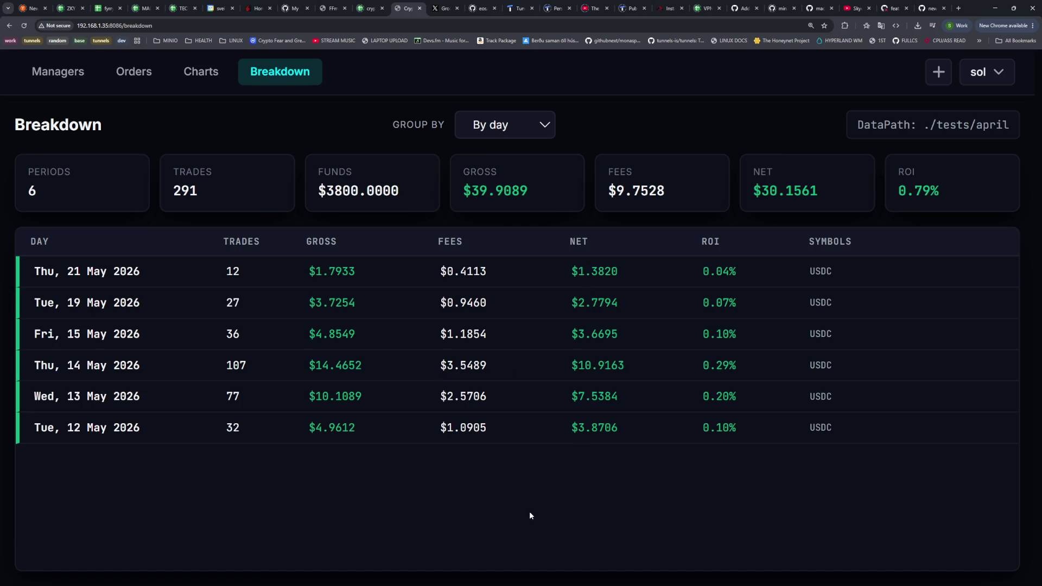
drag(61, 365, 748, 372)
click(750, 366)
Highlight the 13 May row and 14 May net and ROI, then switch the breakdown to btc
drag(75, 403, 754, 395)
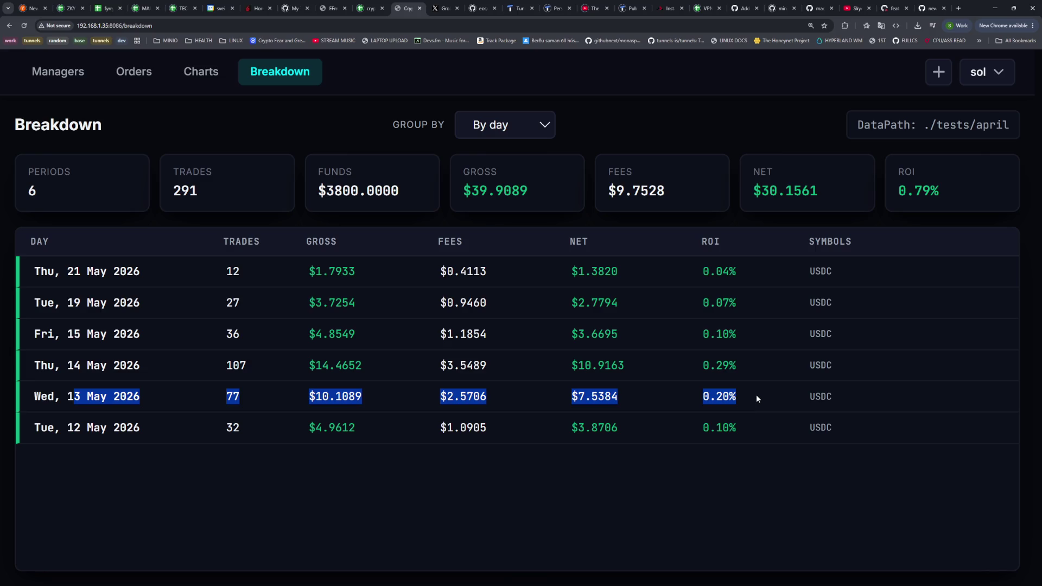
drag(563, 429, 577, 428)
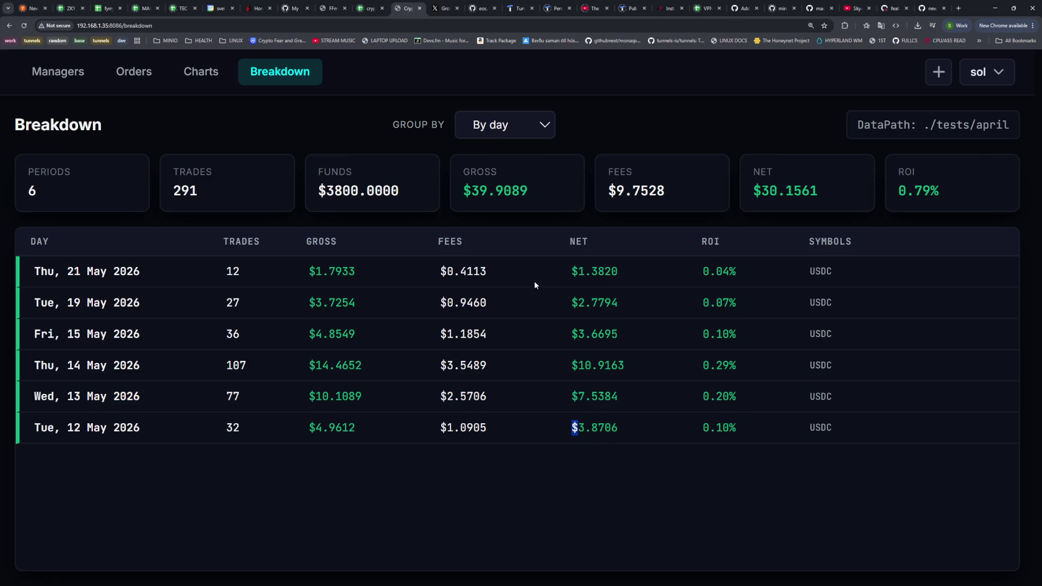
drag(584, 302, 619, 302)
drag(572, 334, 596, 334)
mouse_move(570, 271)
mouse_down()
mouse_move(592, 361)
mouse_move(793, 372)
mouse_up()
click(589, 293)
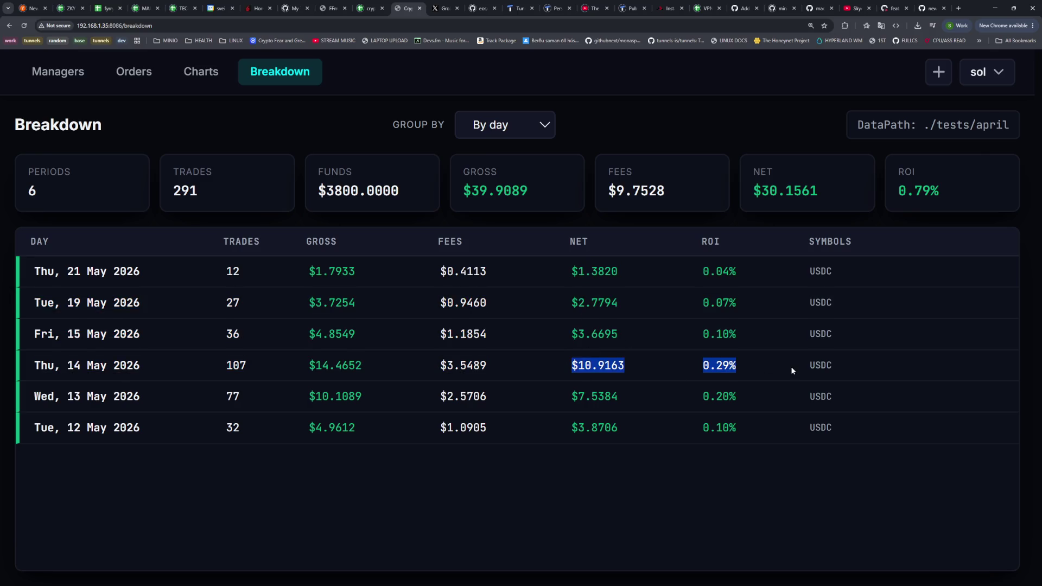
click(735, 498)
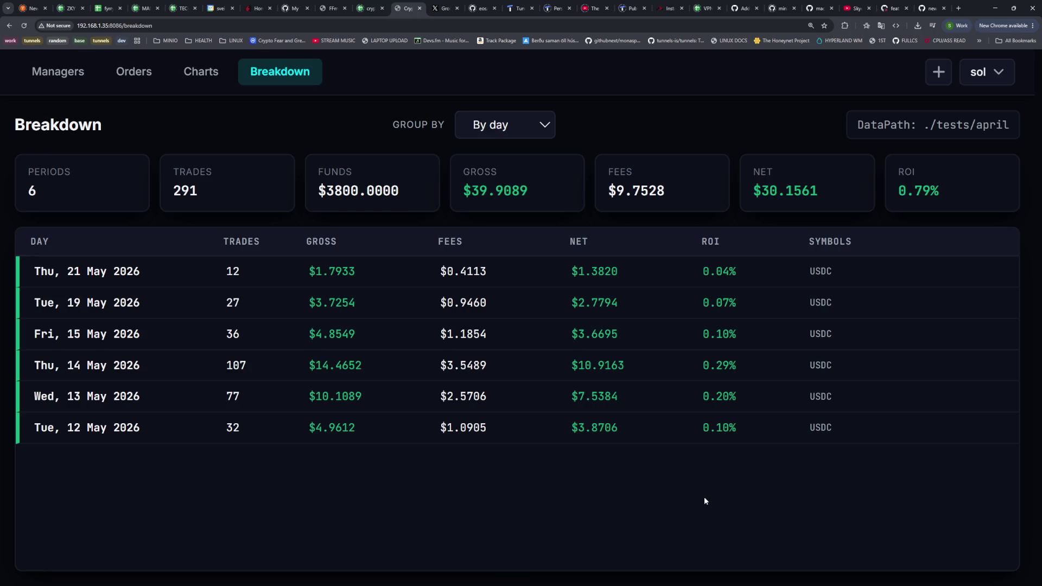
click(987, 71)
click(782, 253)
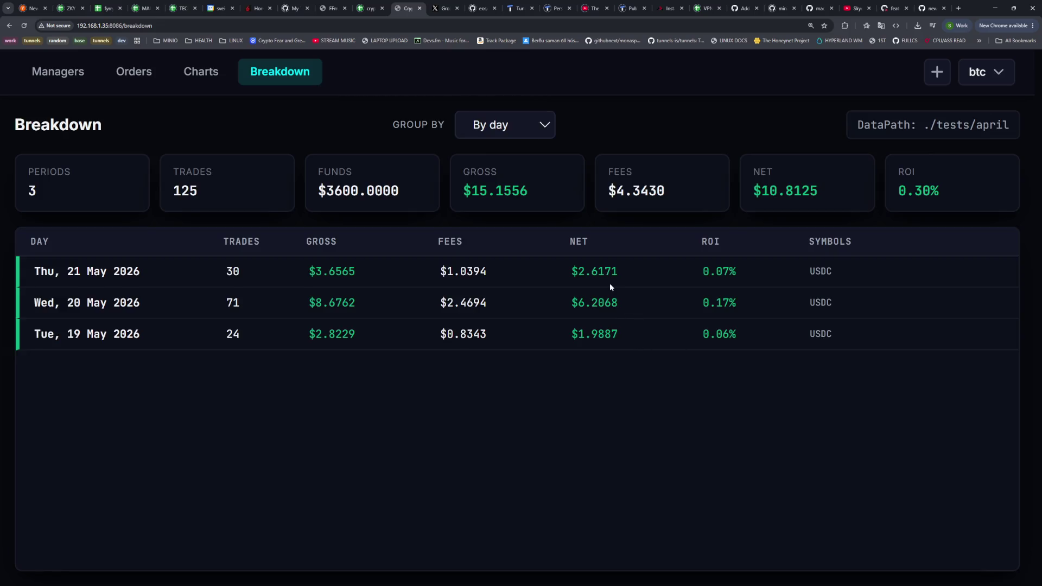
drag(66, 298, 670, 303)
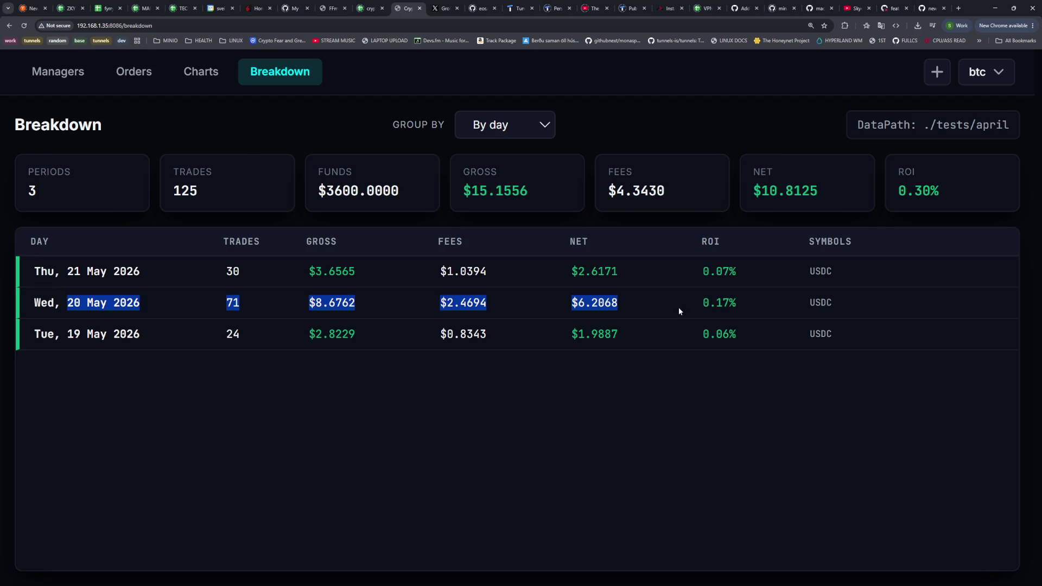
click(680, 308)
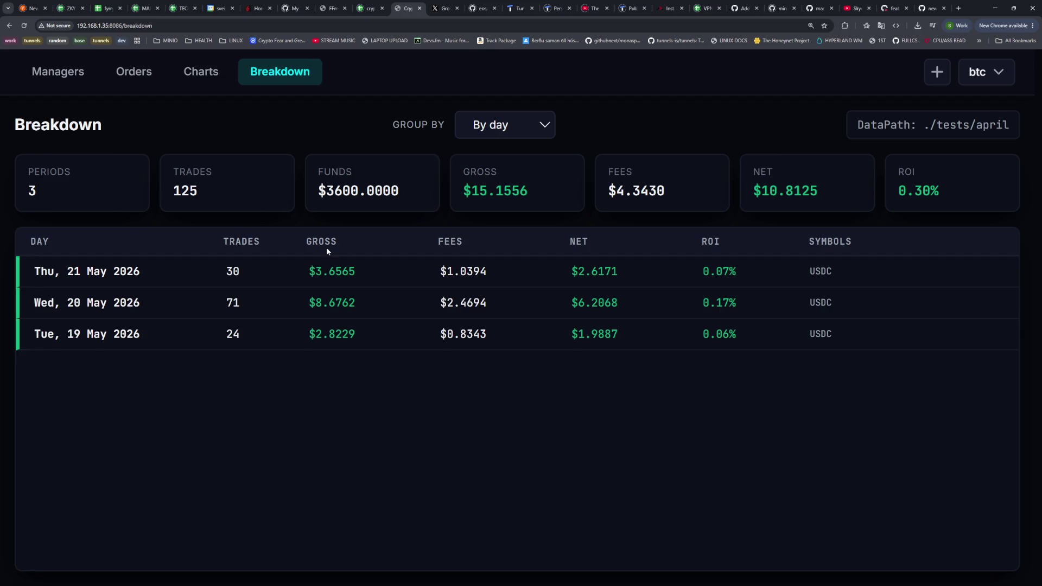
click(61, 73)
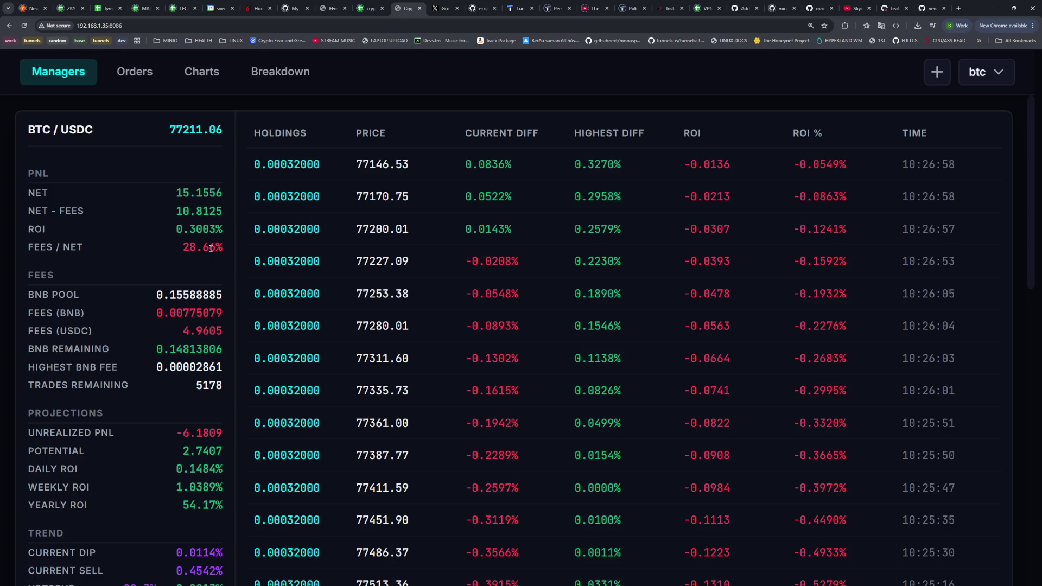
Scroll through btc's Managers stats, highlighting the 3600 funds amount
scroll(211, 248, down, 10)
scroll(184, 271, up, 4)
scroll(180, 278, down, 1)
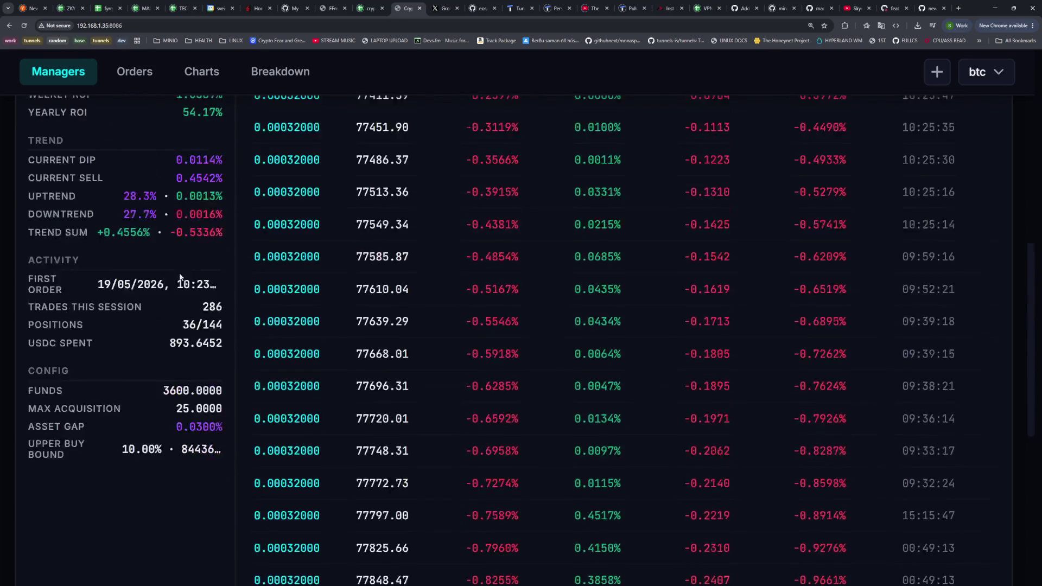
scroll(184, 343, down, 2)
drag(164, 309, 191, 311)
click(189, 314)
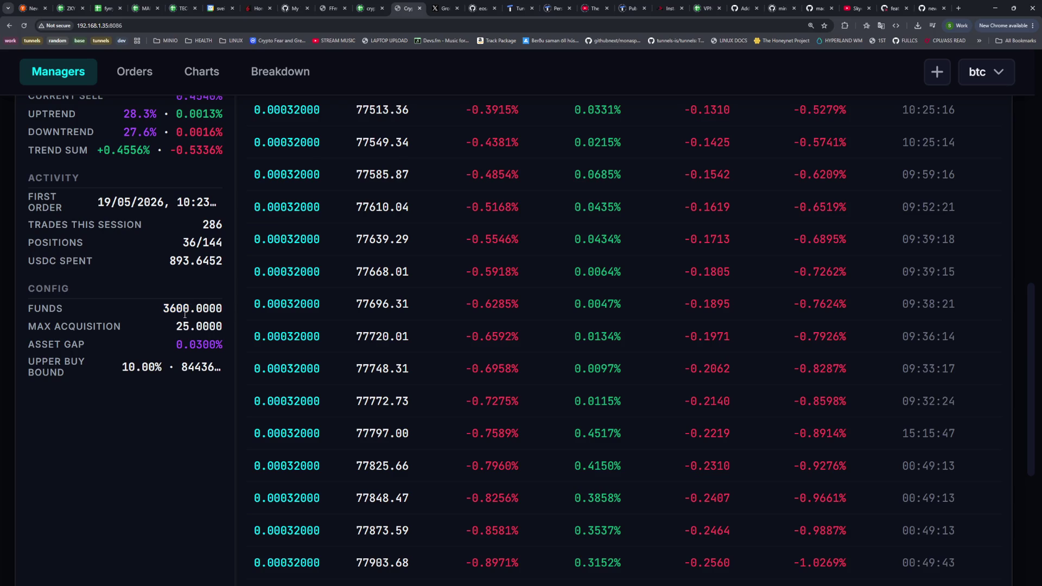
drag(164, 308, 189, 308)
click(180, 310)
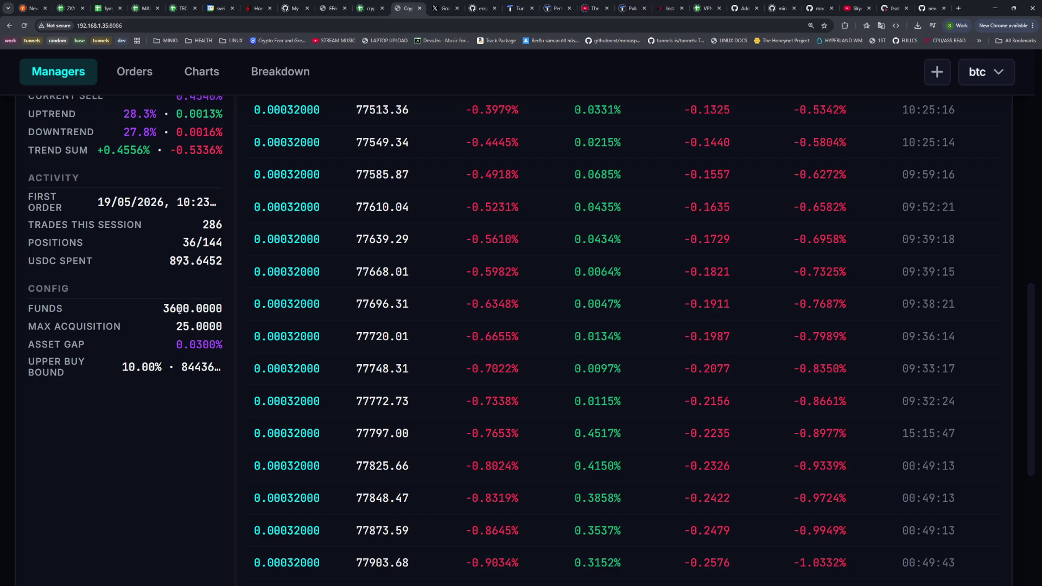
scroll(173, 324, up, 10)
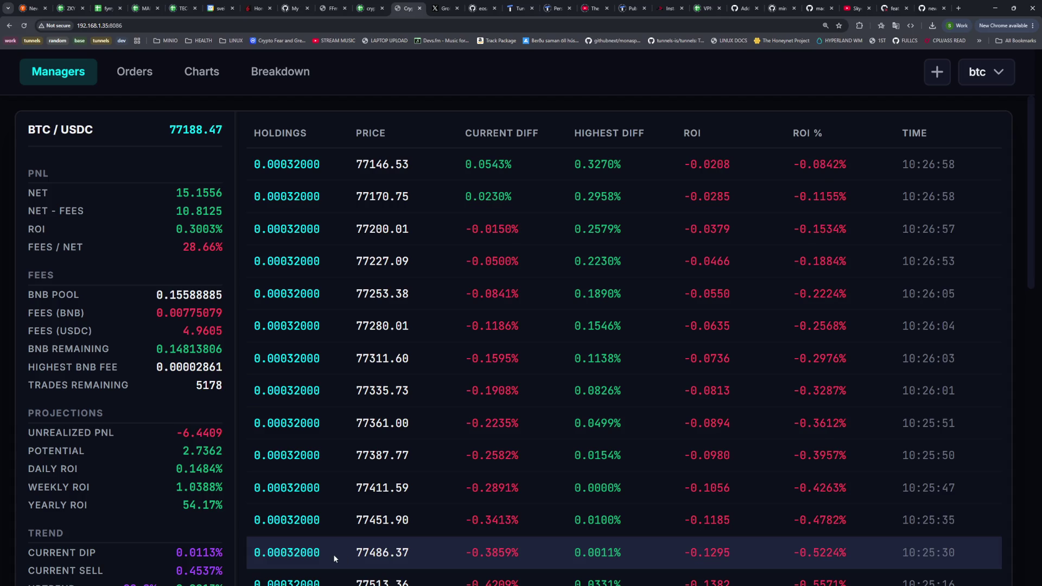
scroll(174, 347, down, 5)
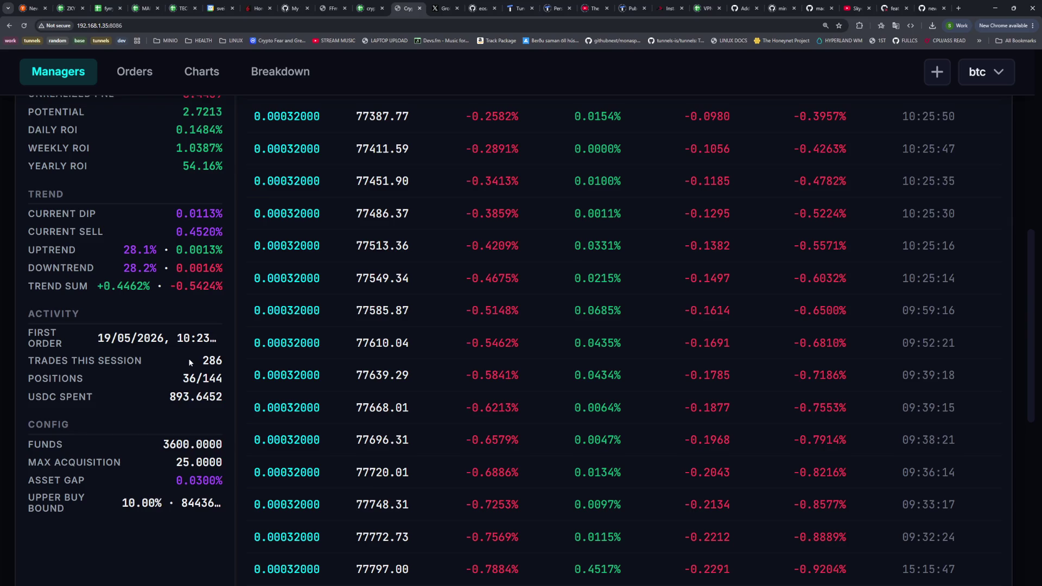
scroll(175, 374, up, 6)
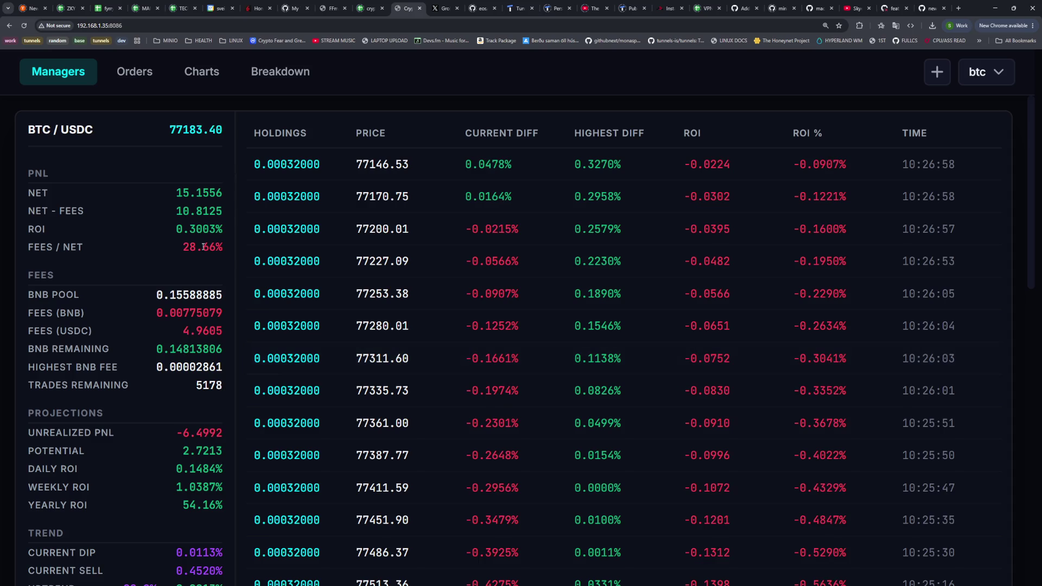
Compare btc's 28.66% fees-to-net ratio with sol's 24.42% after switching to the sol bot
drag(185, 247, 222, 249)
click(221, 250)
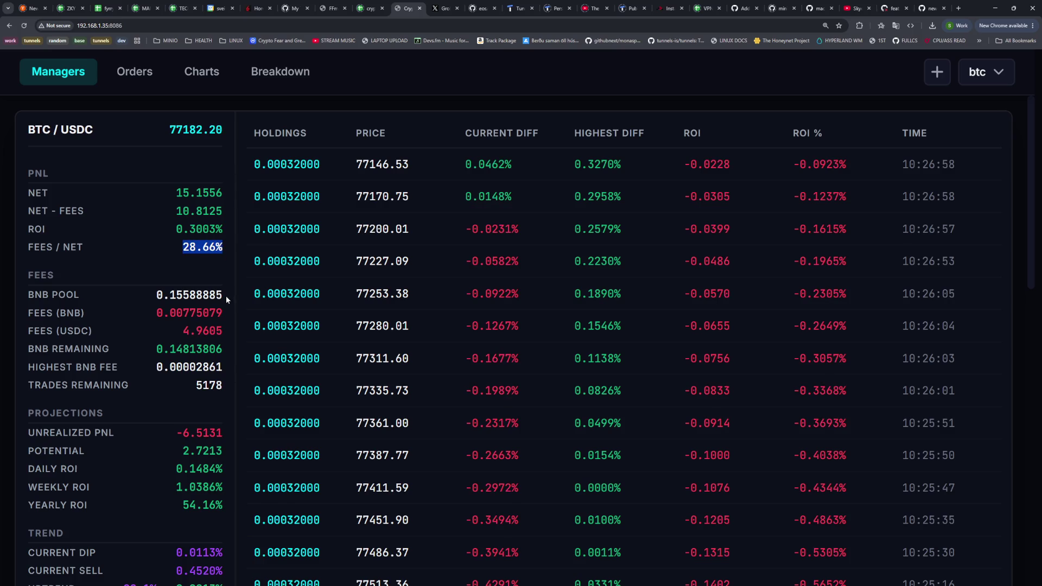
drag(183, 248, 223, 248)
click(222, 248)
click(982, 72)
click(786, 147)
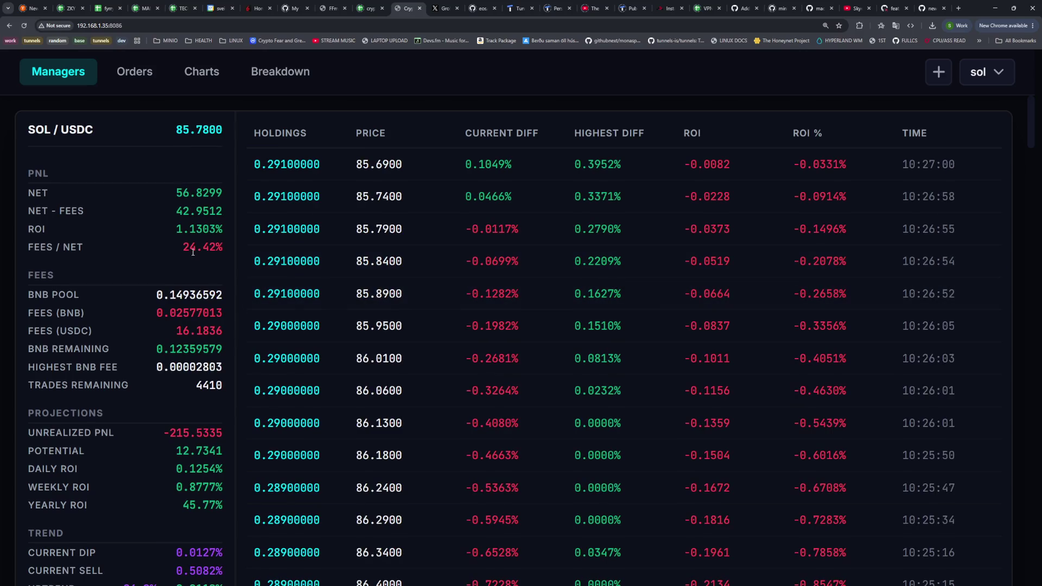
drag(184, 251, 225, 251)
click(222, 249)
click(225, 250)
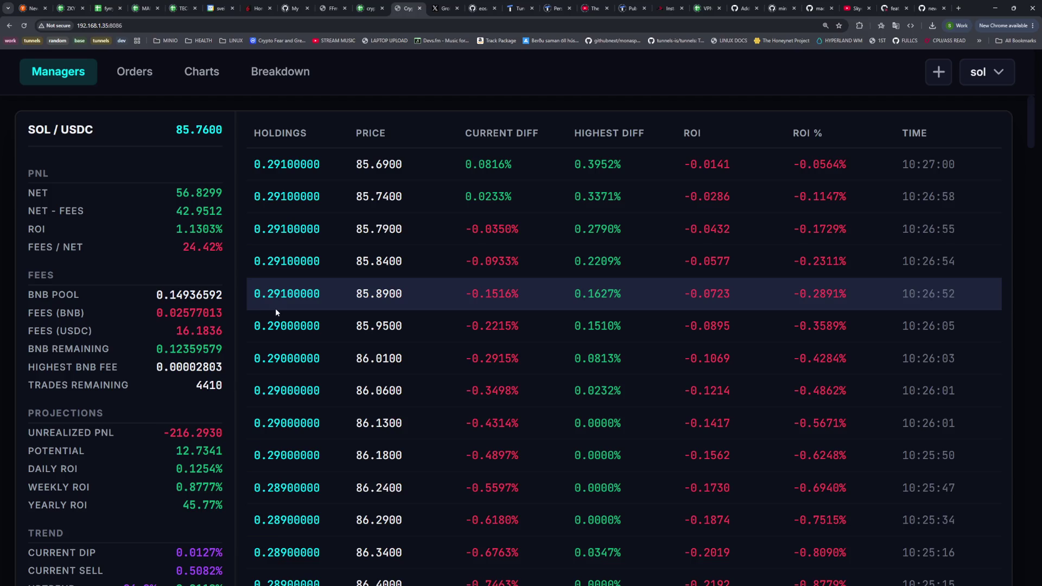
Check the terminal session, then open sol's price charts page
key(super+1)
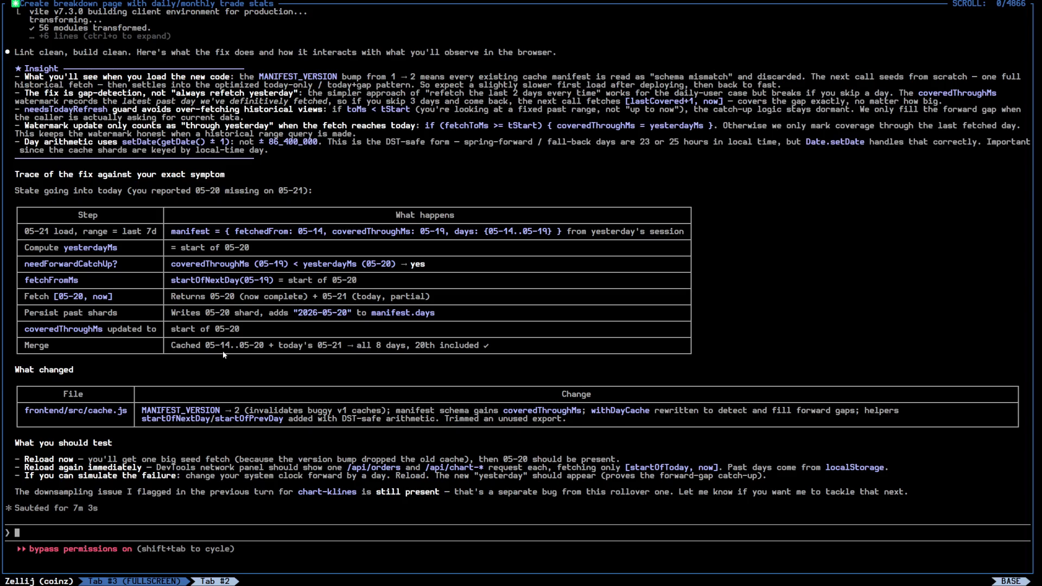
key(super+2)
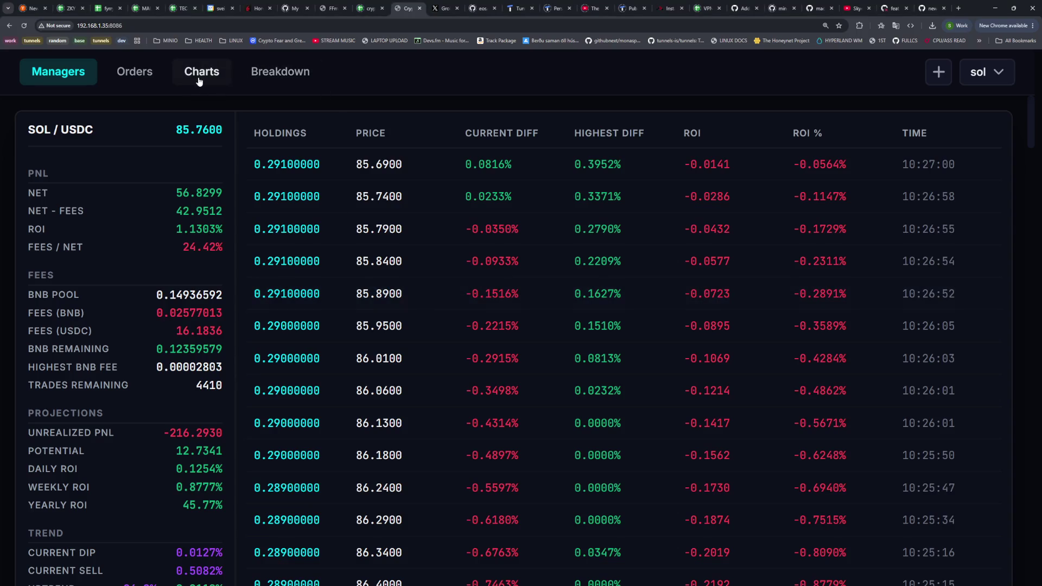
click(198, 83)
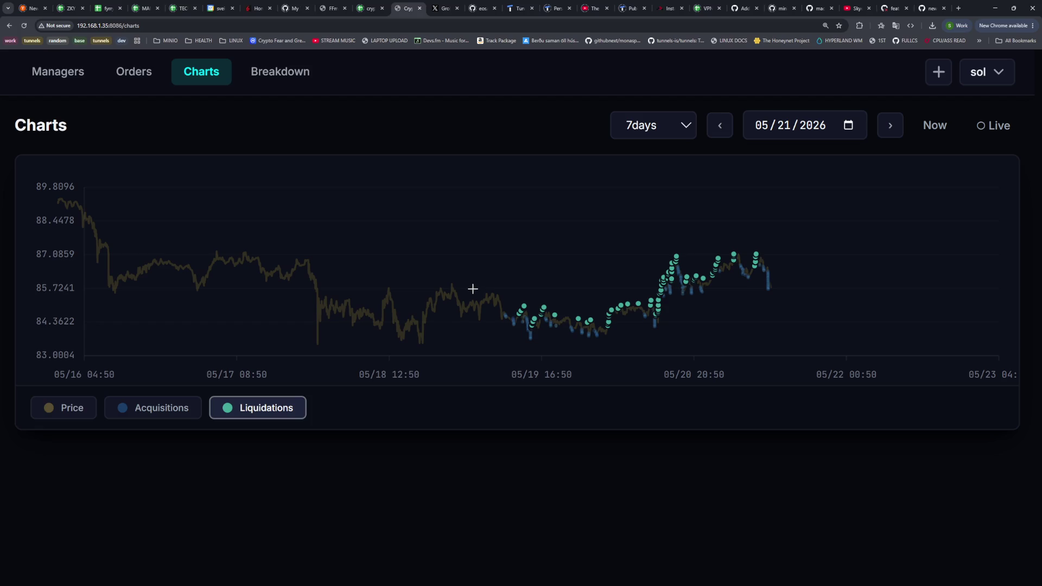
Set the SOL chart range to 1day, then 2days, and jump to the current date
mouse_move(659, 308)
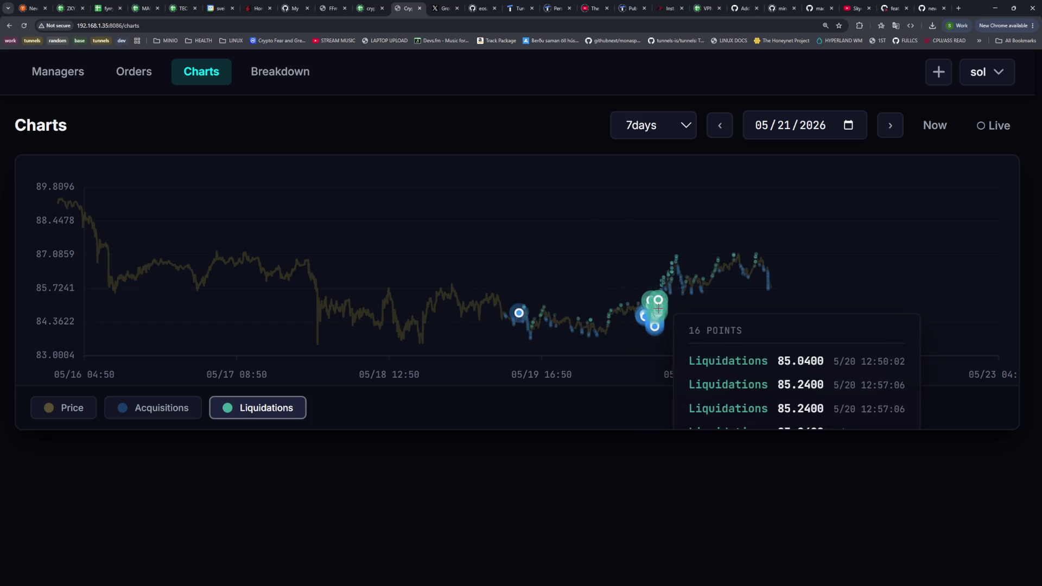
click(672, 136)
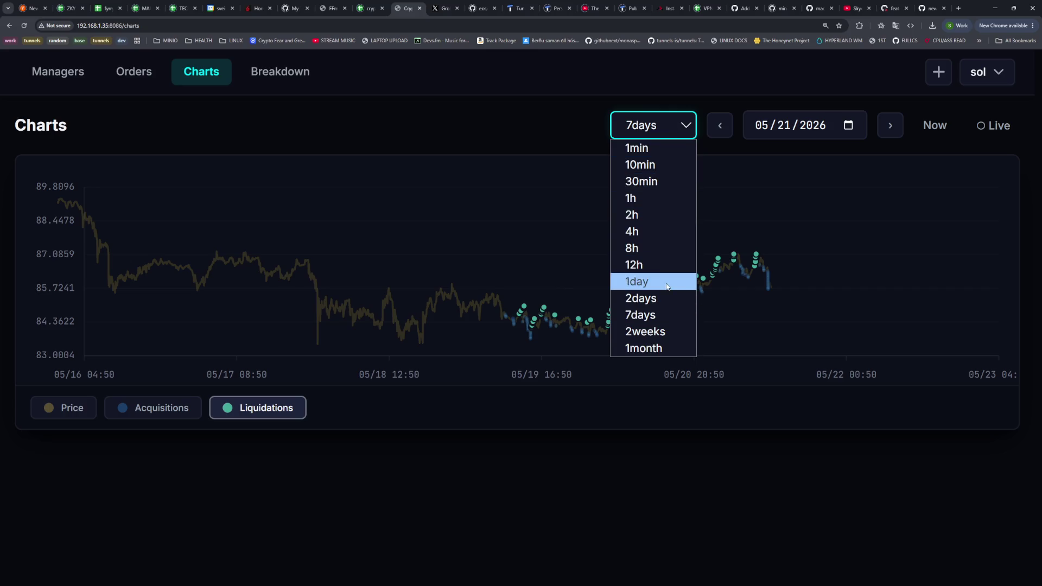
click(667, 282)
click(672, 128)
click(659, 298)
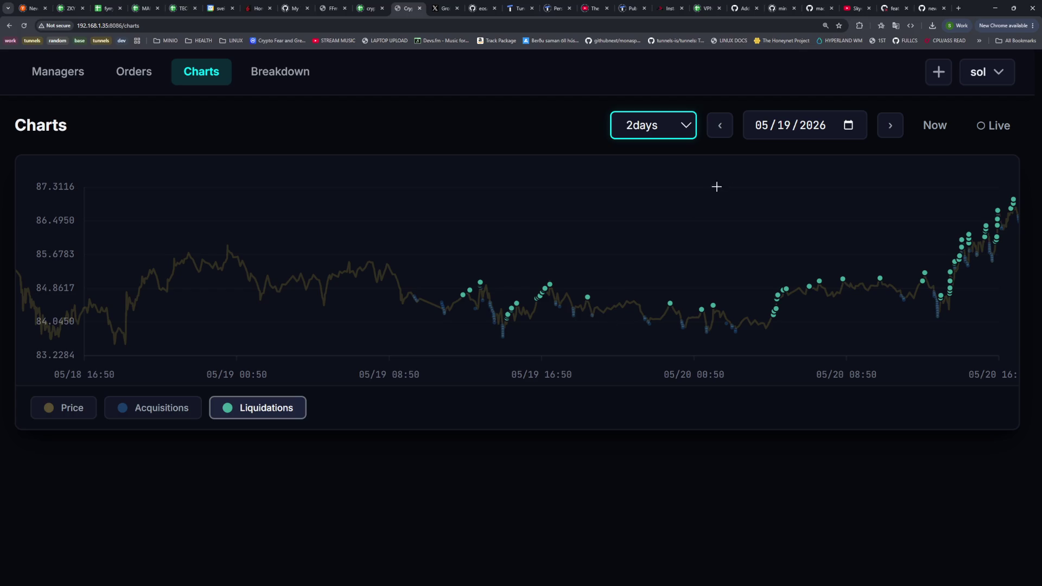
click(935, 127)
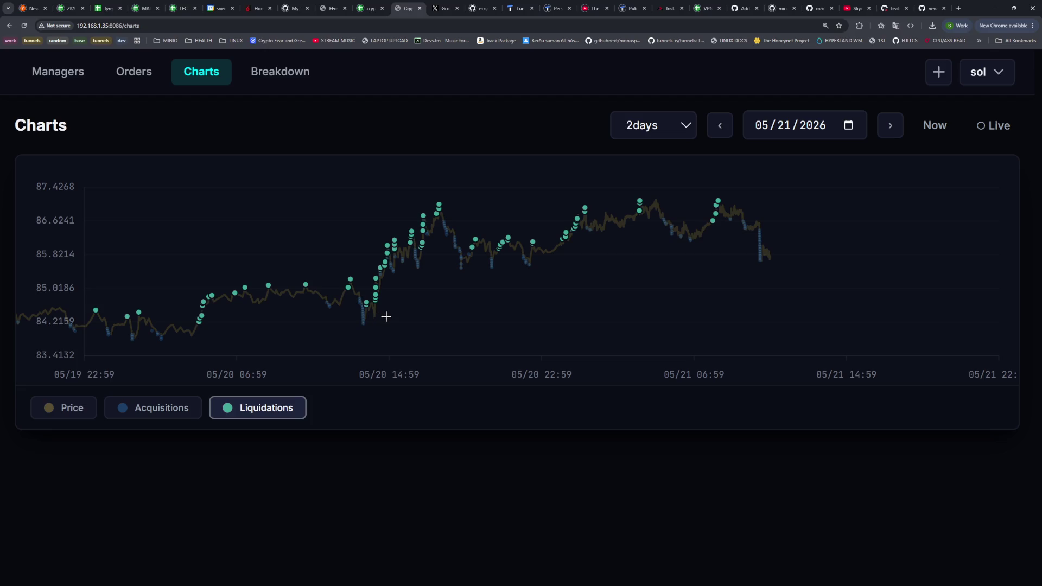
Zoom the chart into the 20 May afternoon, then reset it to the current period
mouse_move(418, 224)
drag(510, 206, 364, 244)
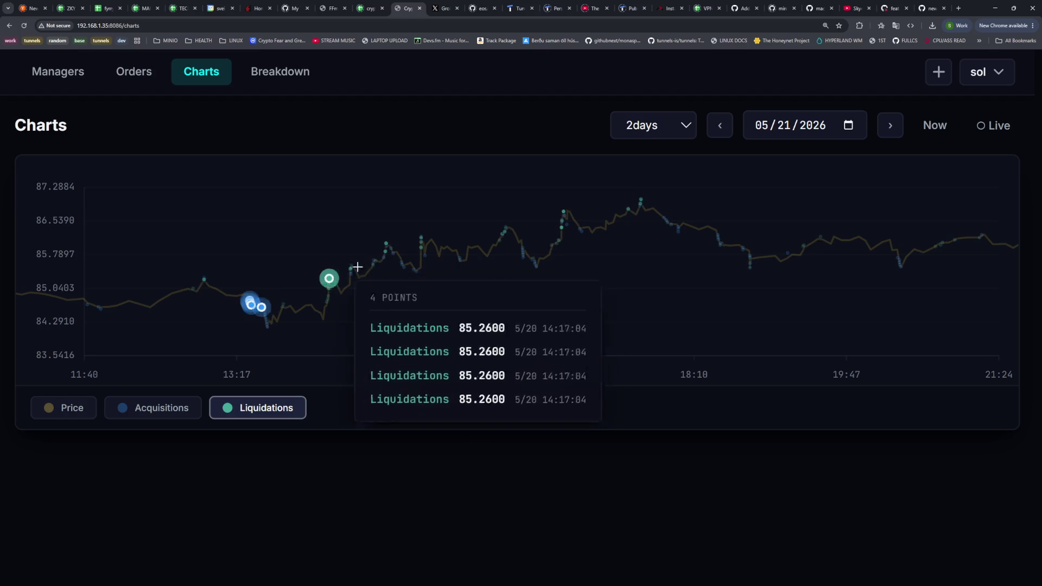
mouse_move(510, 247)
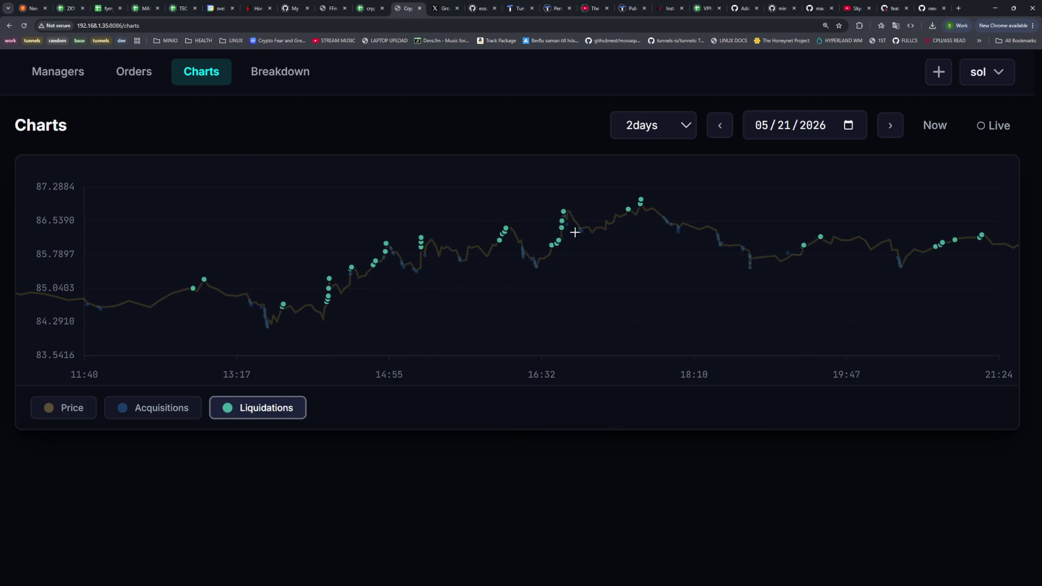
mouse_move(629, 217)
click(934, 128)
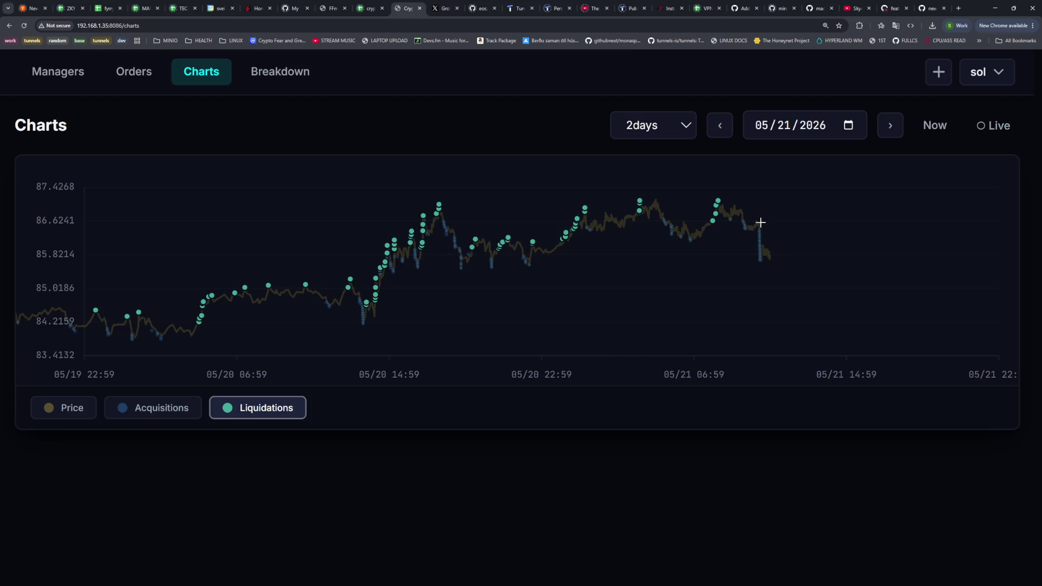
Hide liquidation markers, show acquisition markers, and return to the Managers overview
click(255, 409)
click(187, 412)
mouse_move(760, 260)
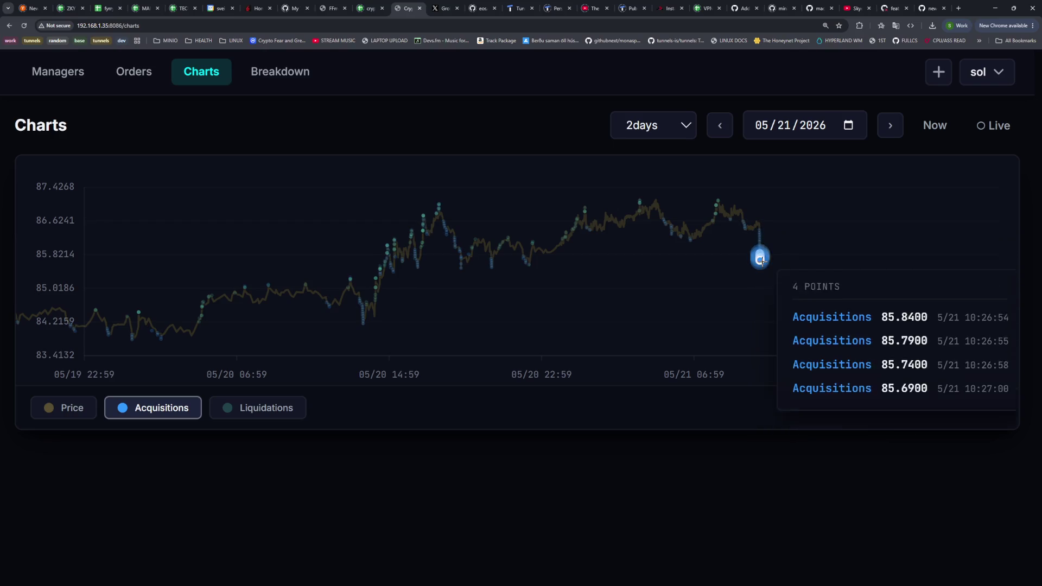
click(48, 74)
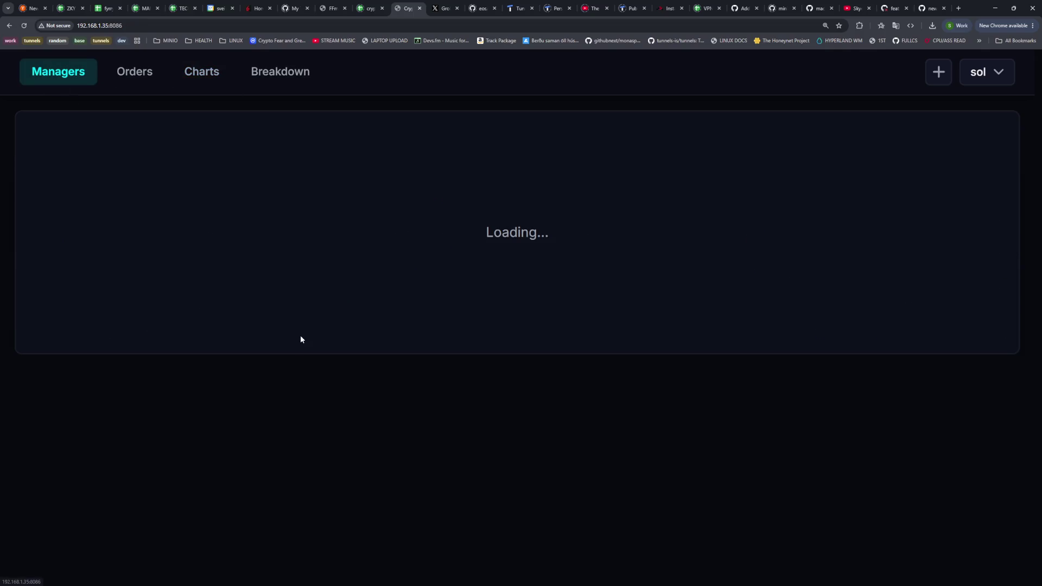
scroll(133, 309, down, 5)
drag(176, 382, 222, 383)
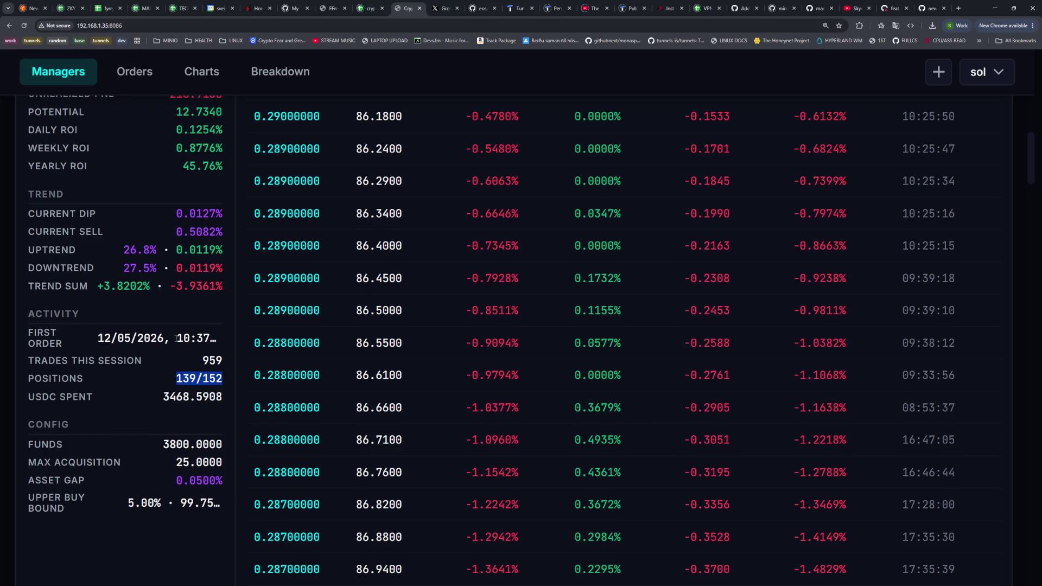
scroll(176, 336, up, 5)
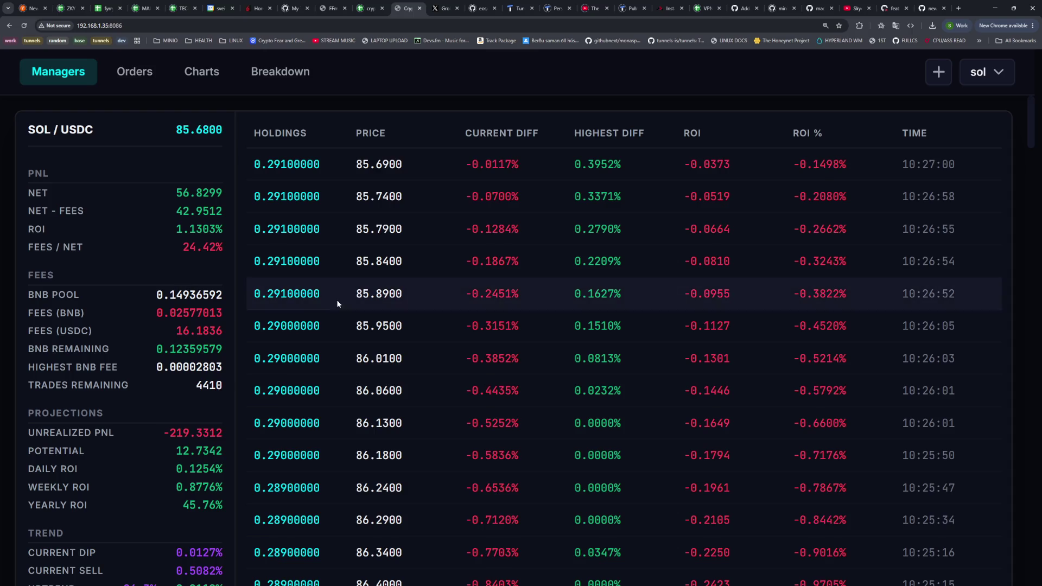
scroll(328, 301, down, 20)
scroll(353, 297, down, 20)
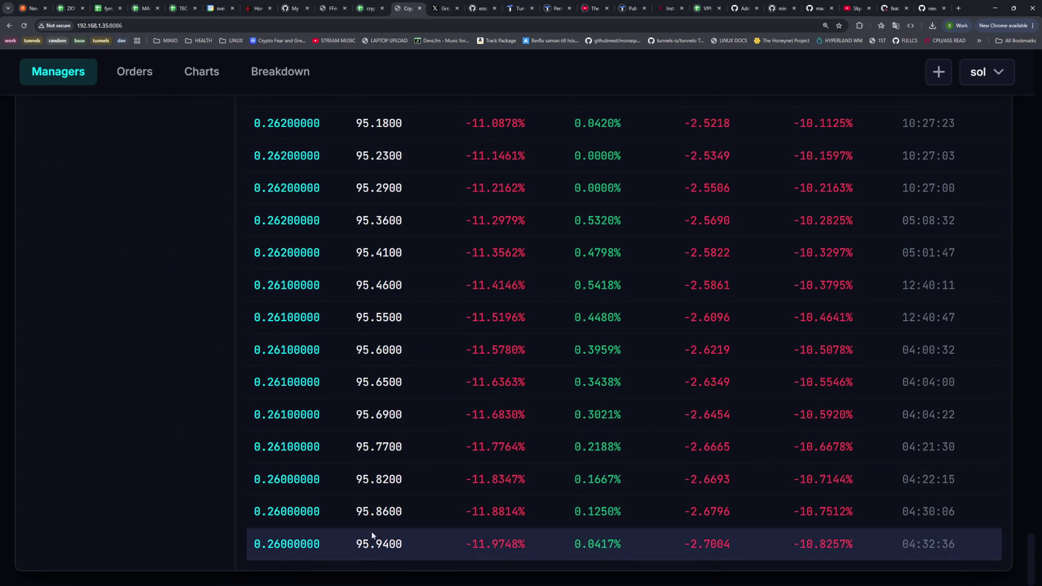
scroll(397, 323, up, 20)
scroll(389, 401, up, 20)
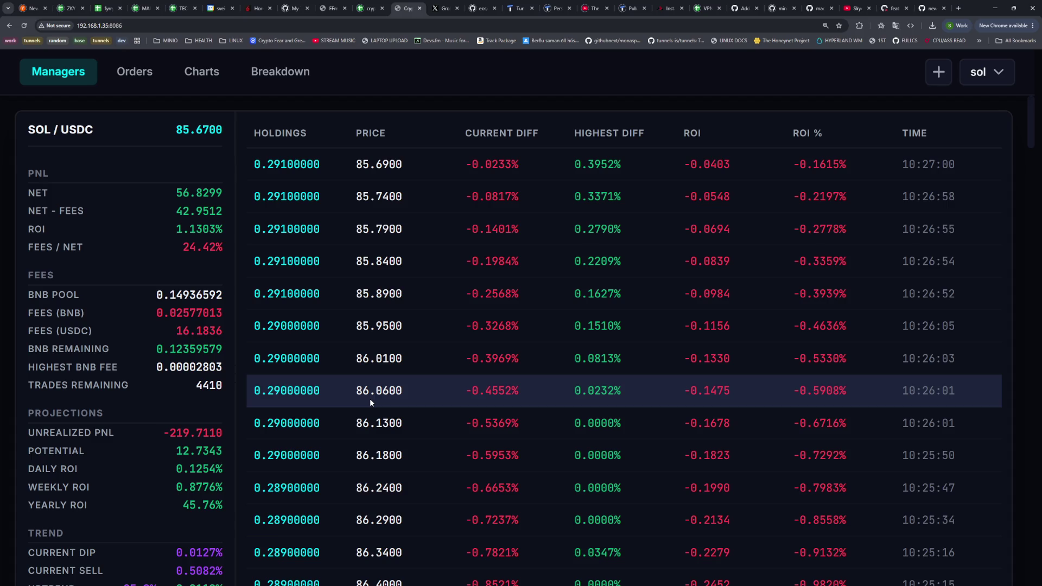
drag(225, 251, 187, 249)
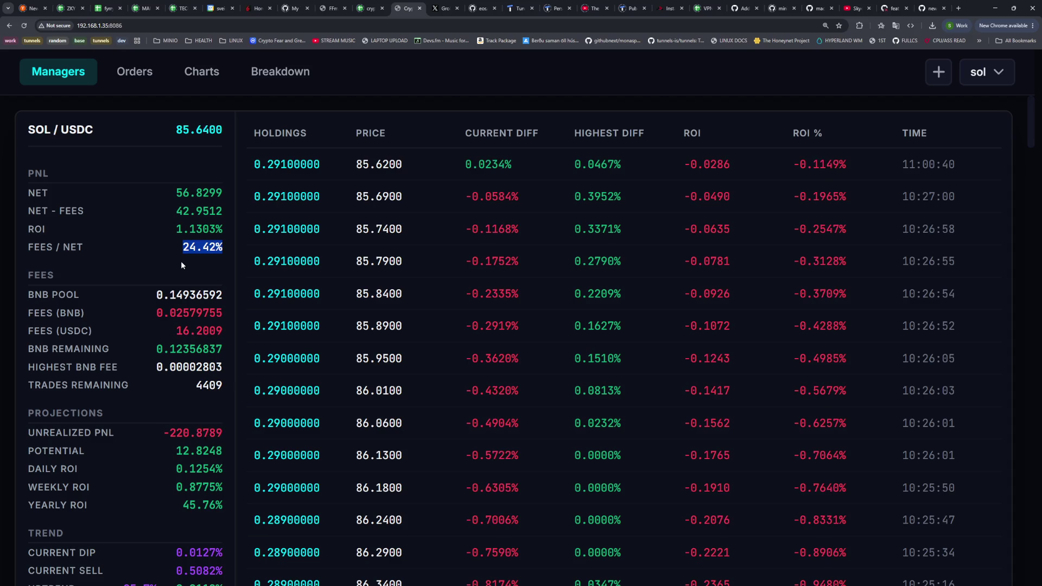
key(alt+Tab)
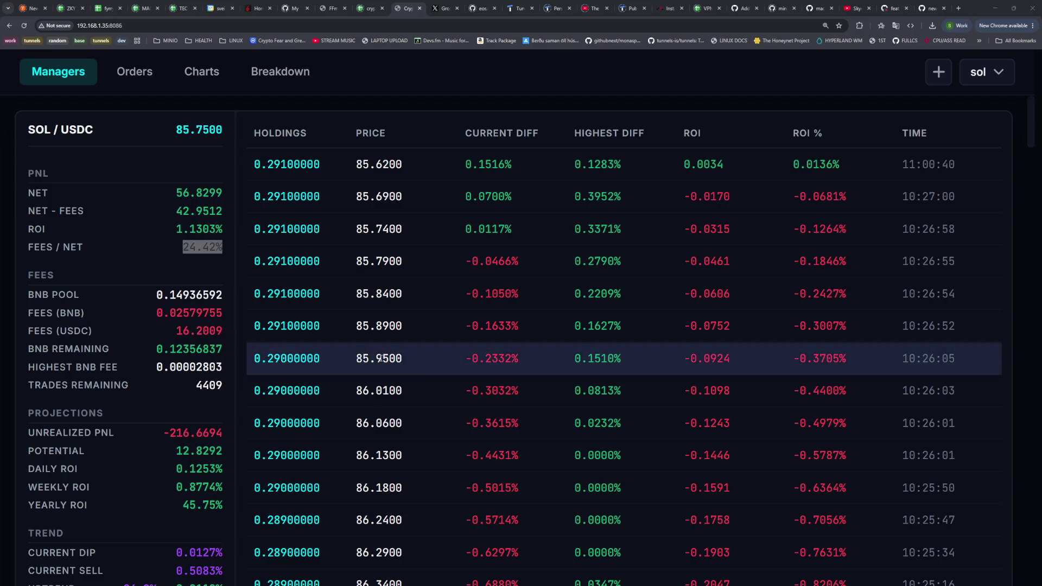
click(164, 82)
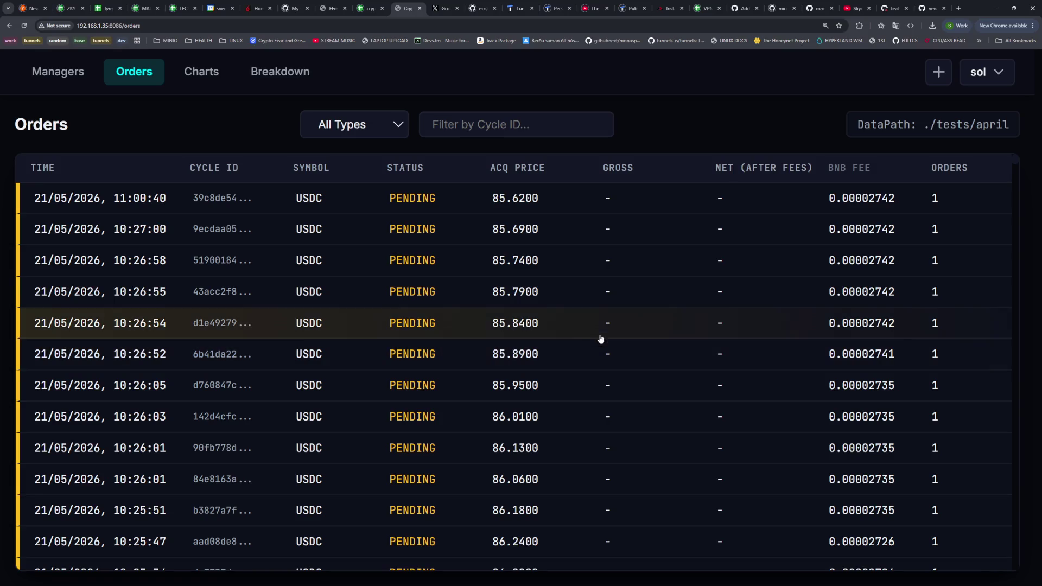
scroll(570, 321, down, 7)
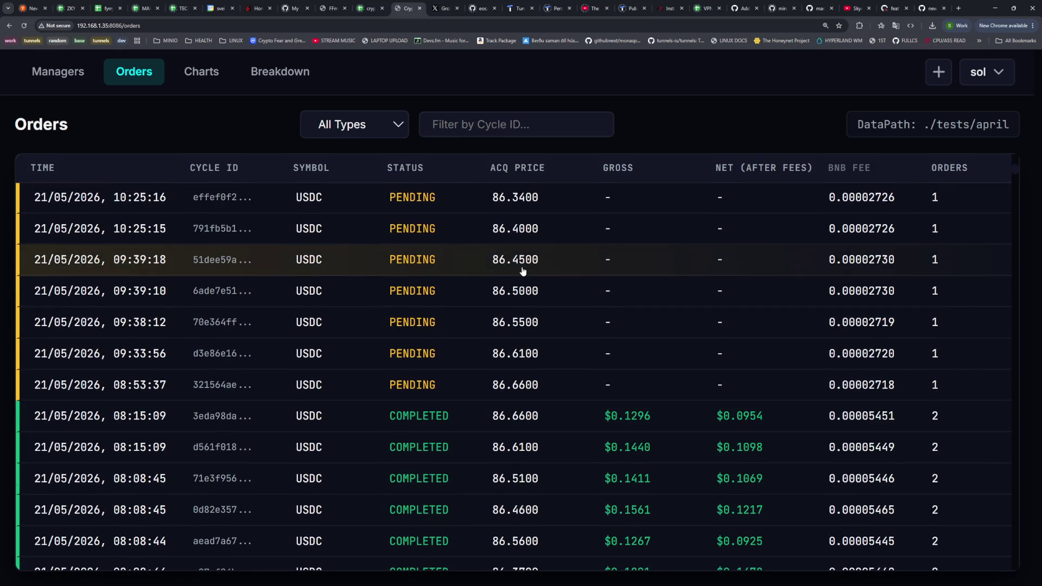
scroll(524, 274, down, 3)
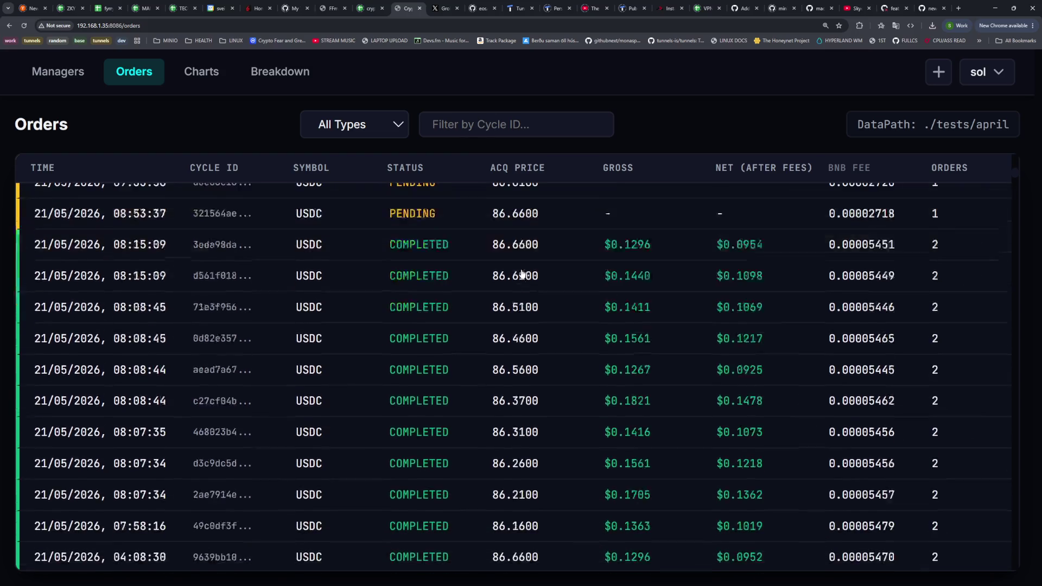
scroll(547, 308, up, 2)
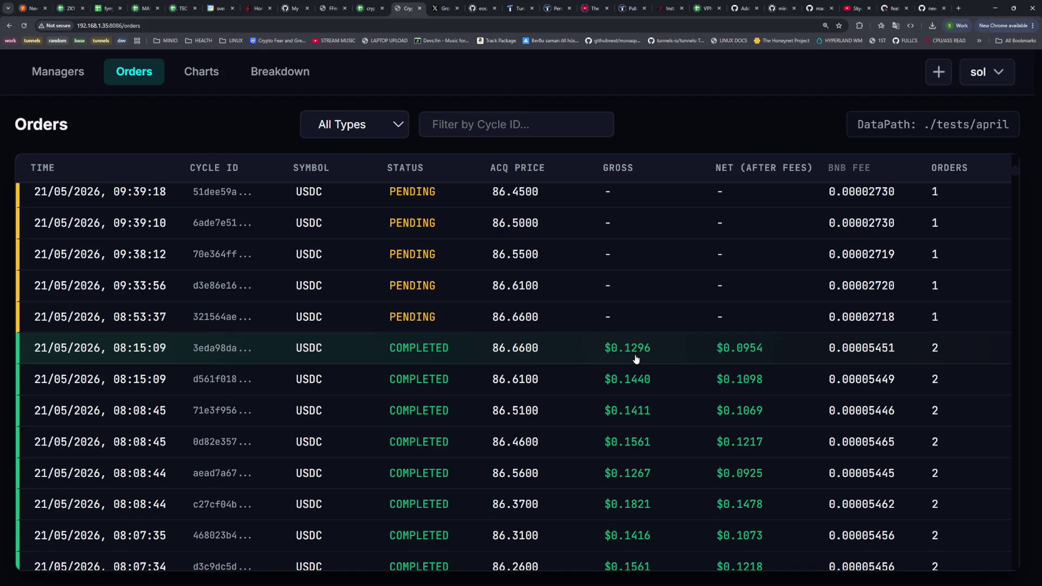
scroll(636, 360, down, 10)
scroll(626, 310, down, 15)
scroll(624, 322, down, 15)
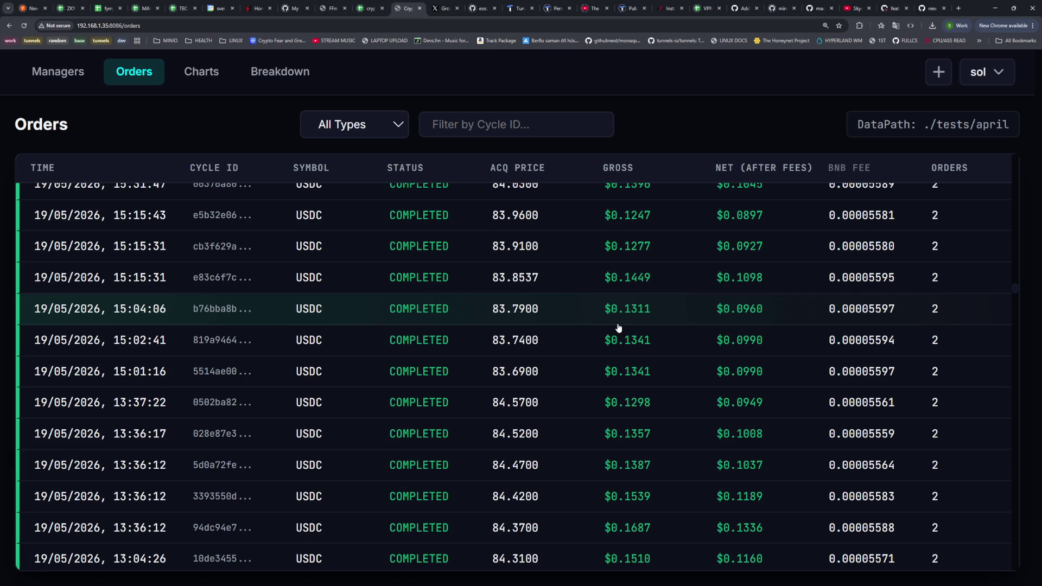
scroll(394, 397, up, 15)
scroll(385, 400, up, 15)
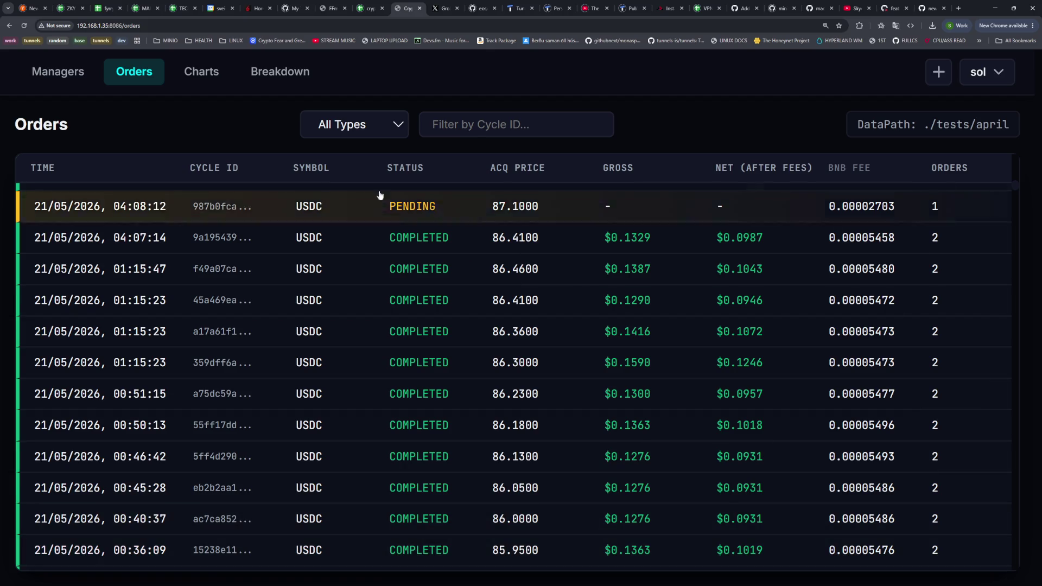
click(60, 73)
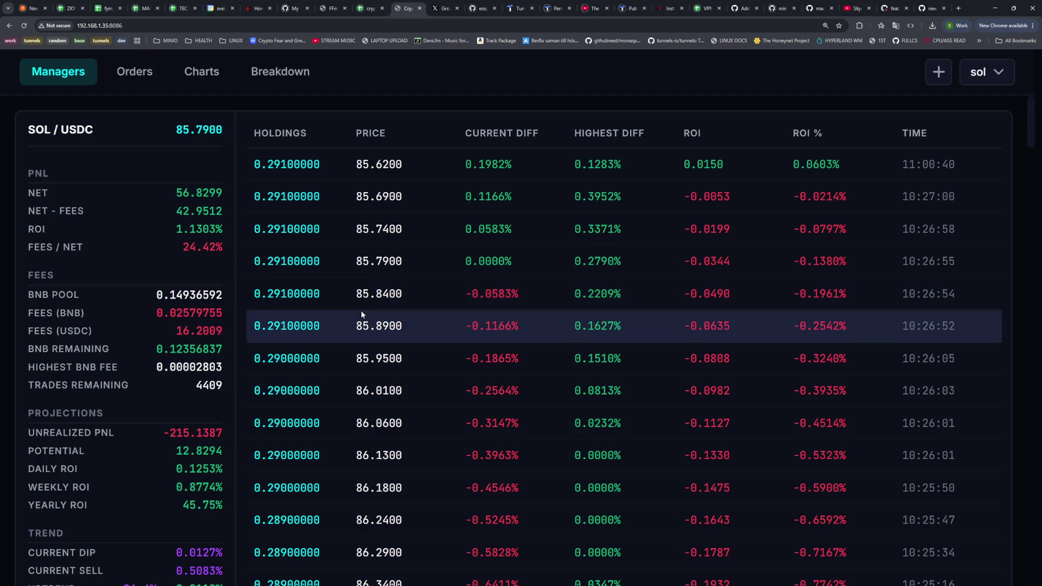
Mark sol's 42.9512 NET - FEES value, then start a new empty SuperGrok chat on X
drag(175, 212, 223, 209)
click(220, 210)
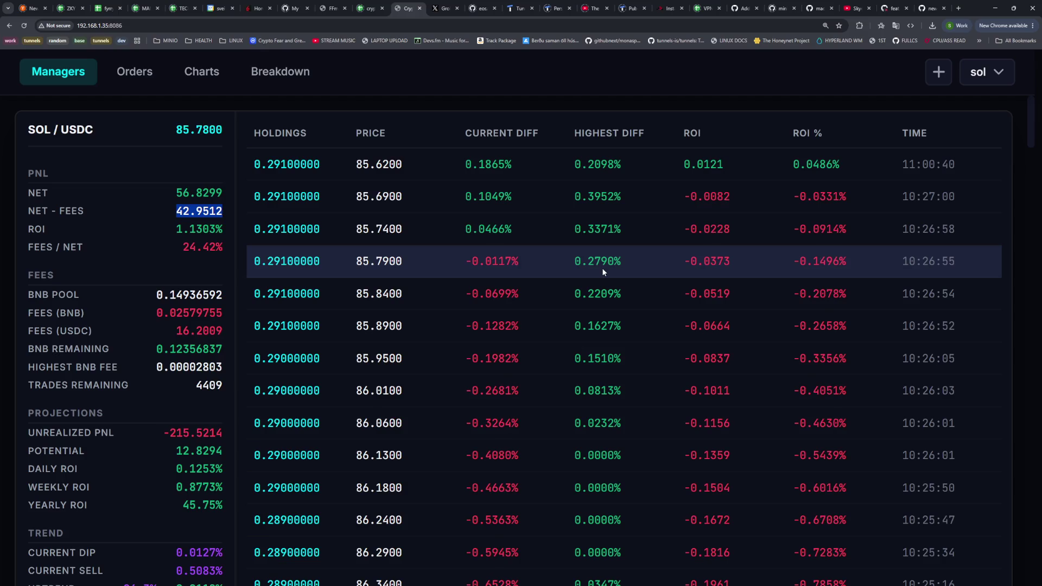
scroll(603, 271, down, 10)
scroll(608, 516, up, 10)
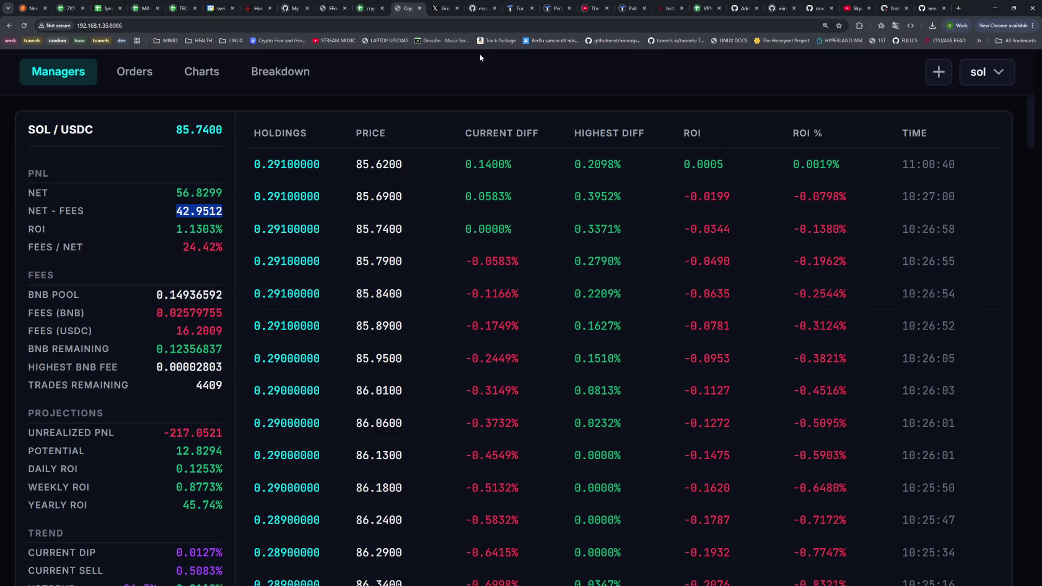
click(444, 8)
click(179, 251)
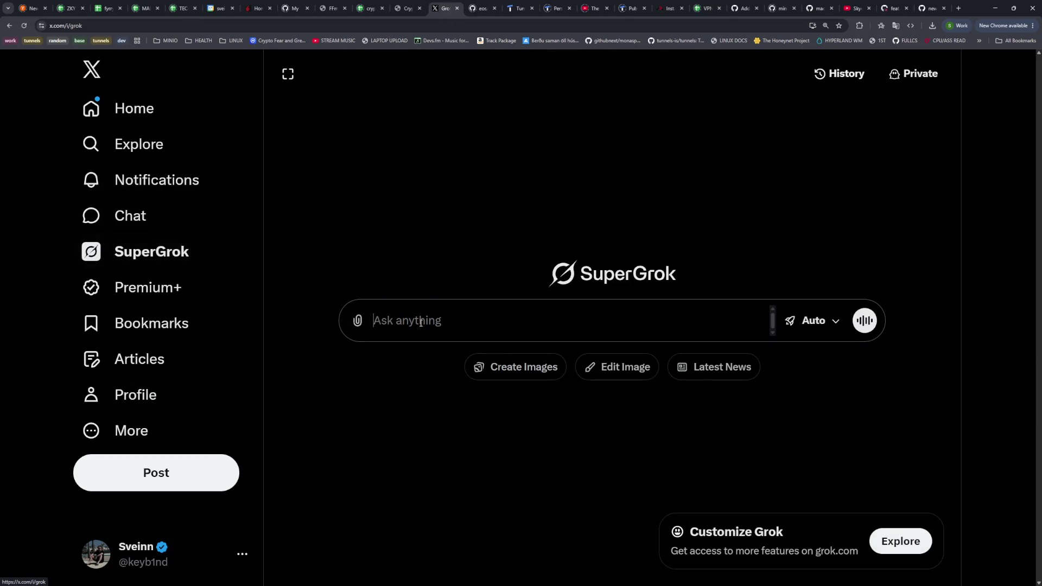
Ask Grok 'which countries have 0% tax on crypto currency' and scroll through the answer
text(which cou)
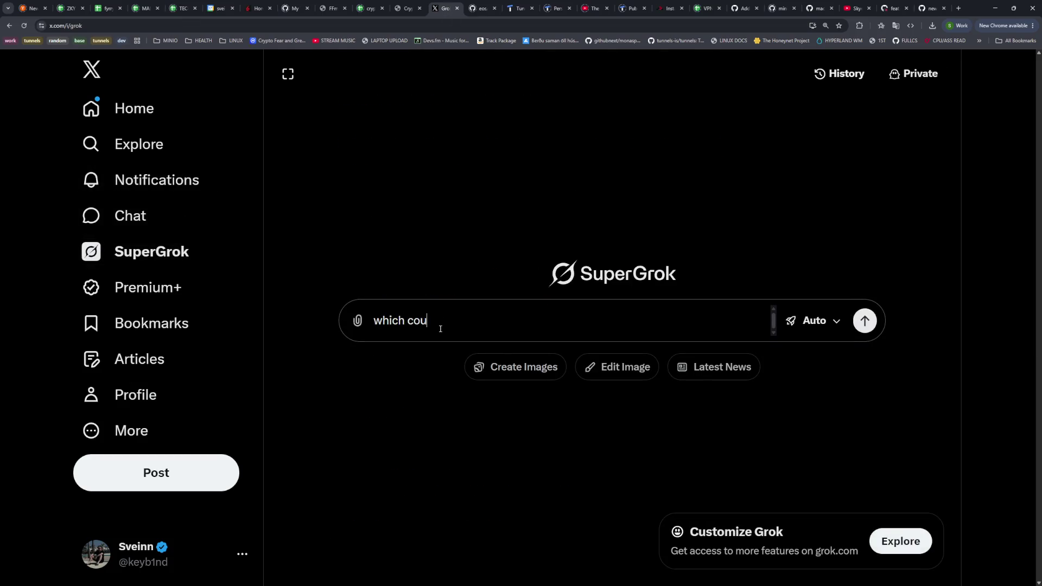
text(ntries have 0% ta)
text(x on crypto currency)
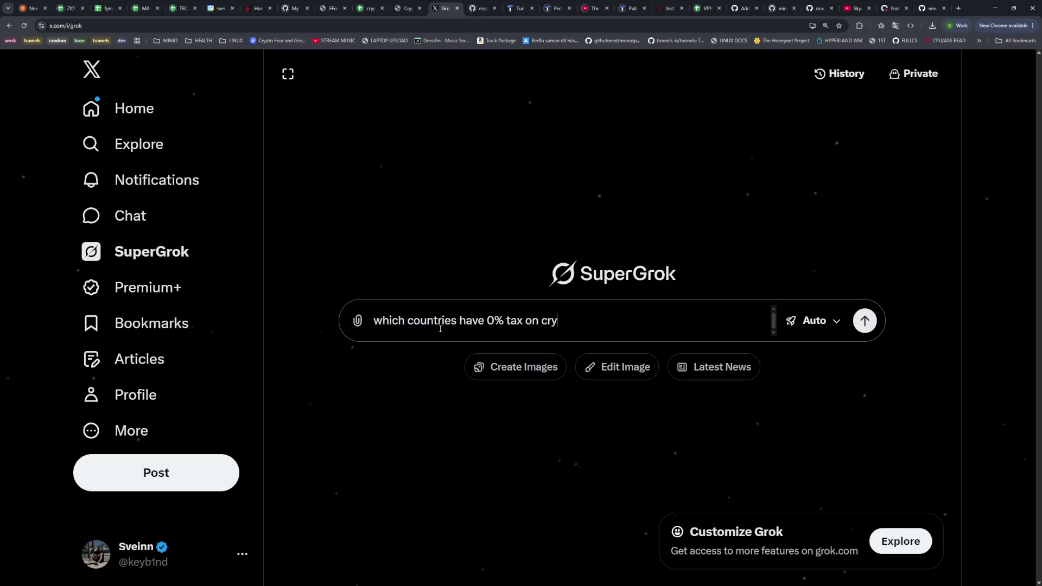
key(Return)
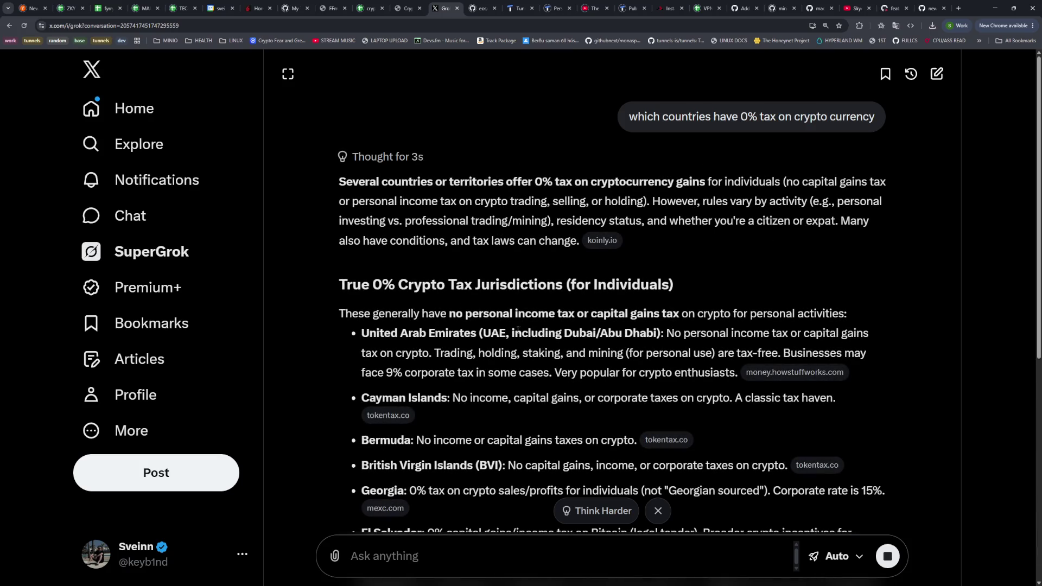
scroll(440, 190, down, 3)
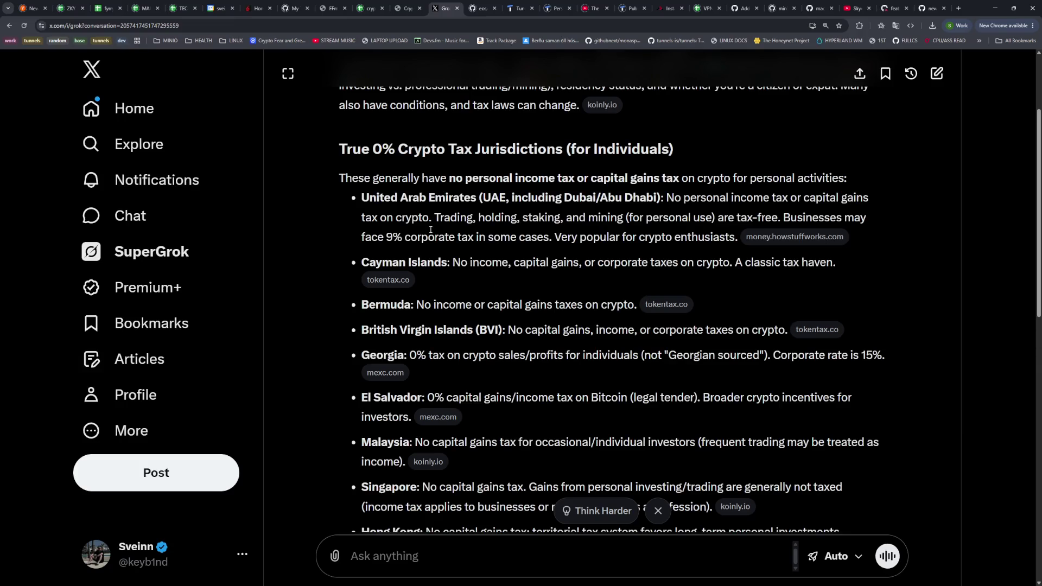
mouse_move(780, 262)
mouse_down()
mouse_move(374, 264)
mouse_move(361, 265)
mouse_move(360, 278)
mouse_up()
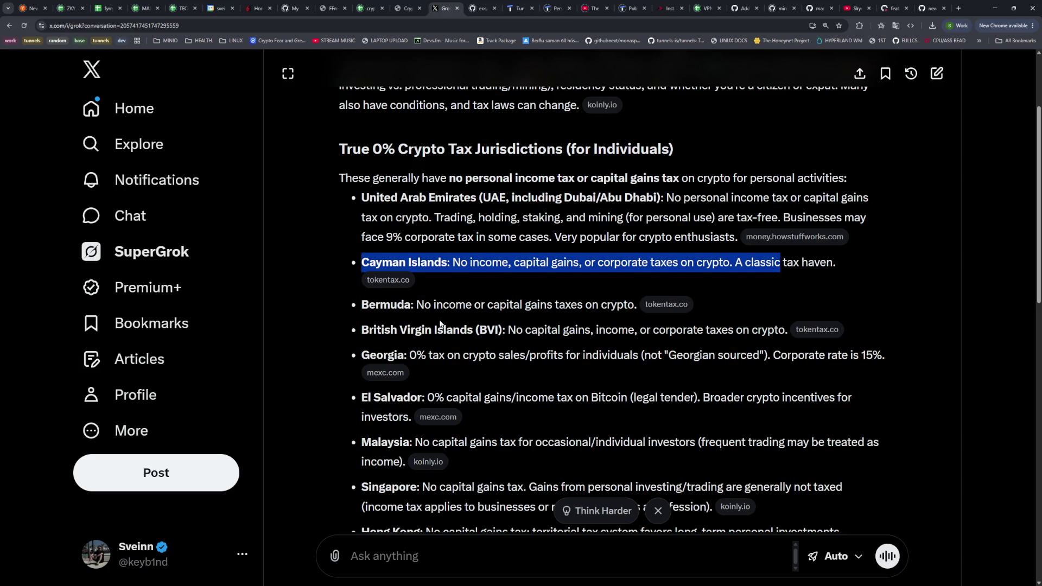
scroll(424, 347, down, 3)
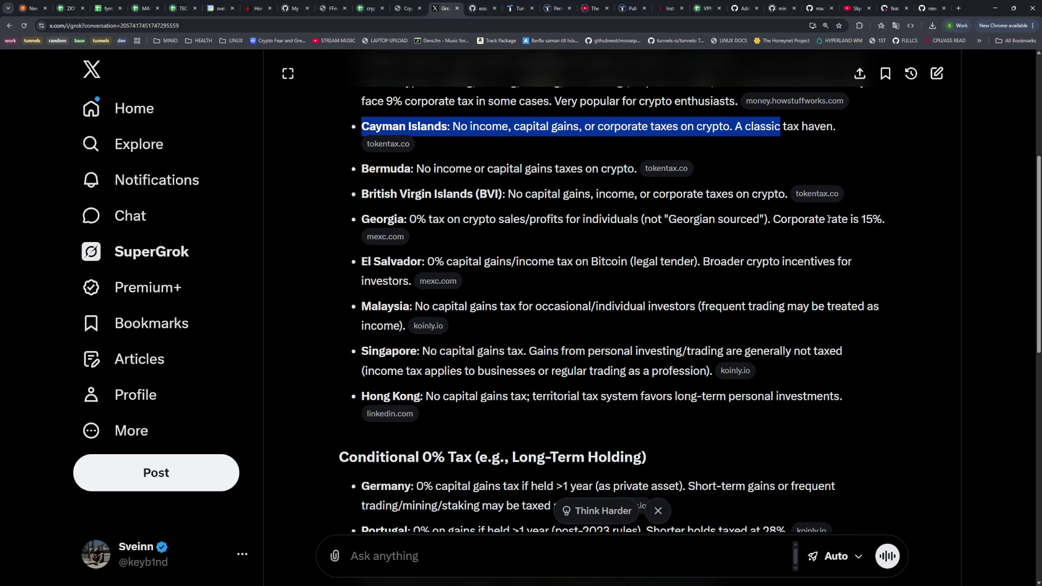
drag(888, 216, 790, 216)
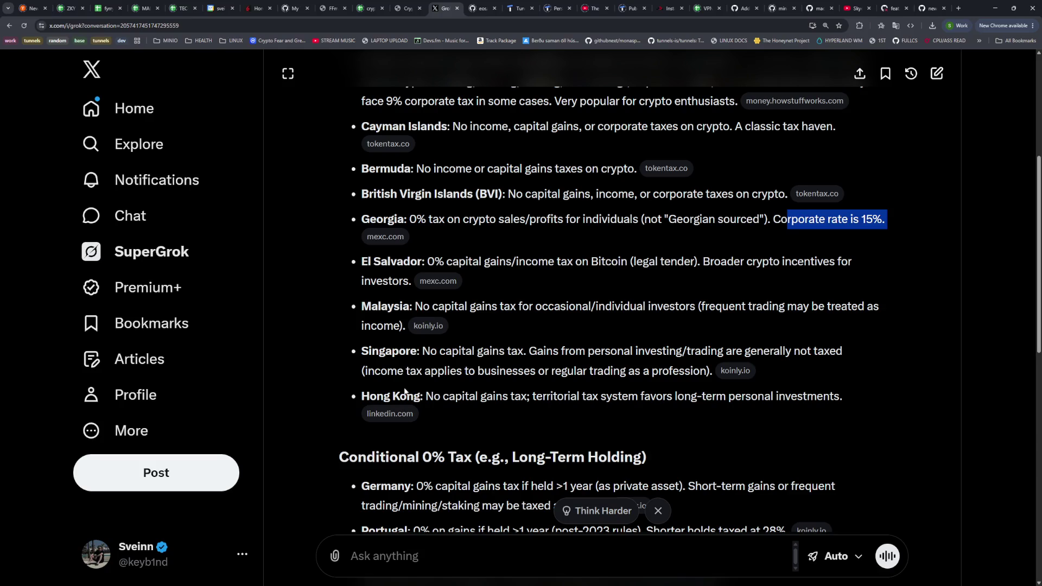
drag(369, 262, 423, 262)
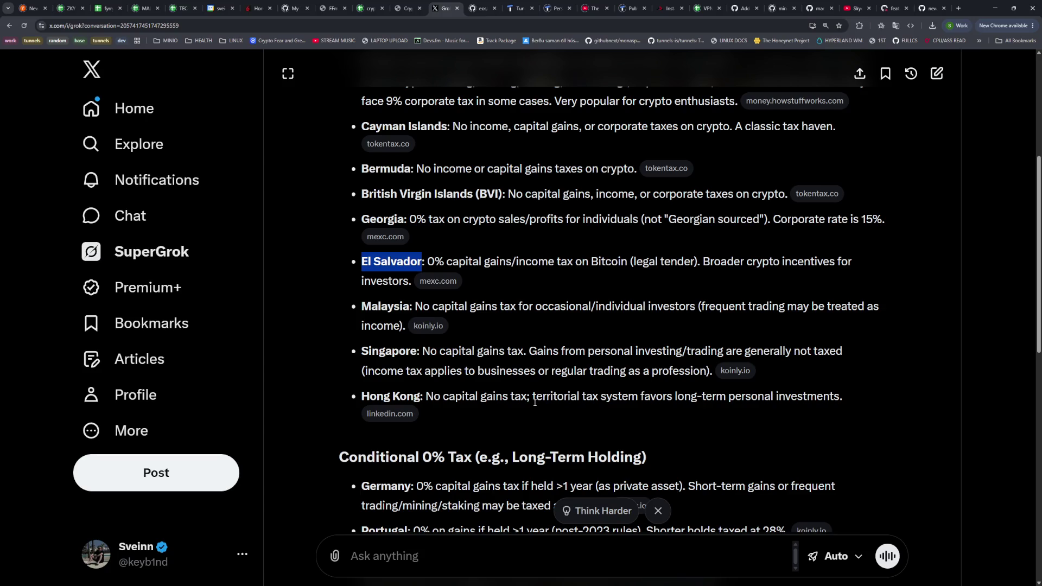
Review the Germany and Portugal crypto tax bullets, noting Portugal's over-one-year holding condition
scroll(513, 348, down, 5)
scroll(514, 347, up, 1)
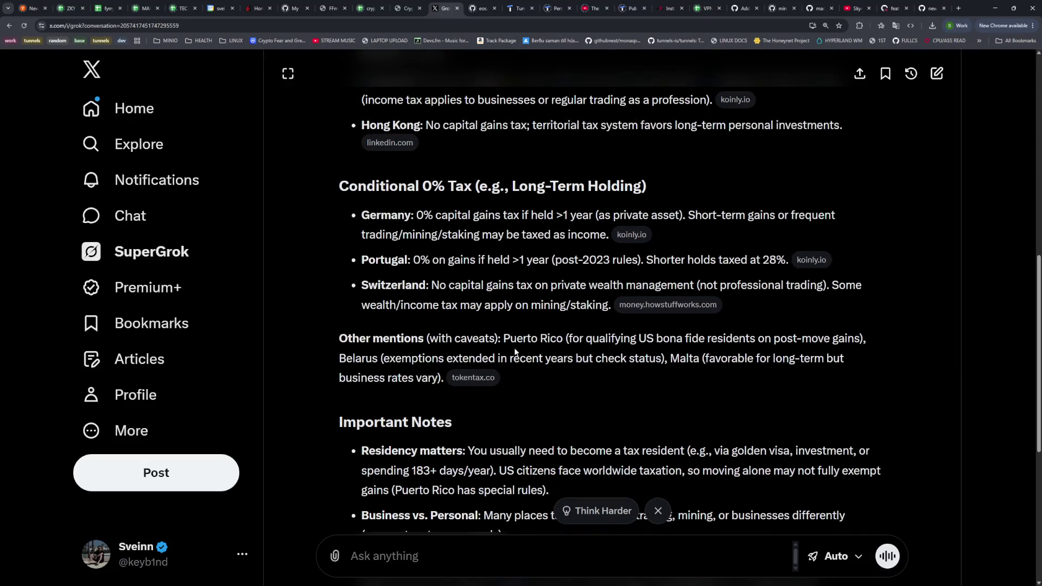
scroll(510, 349, up, 1)
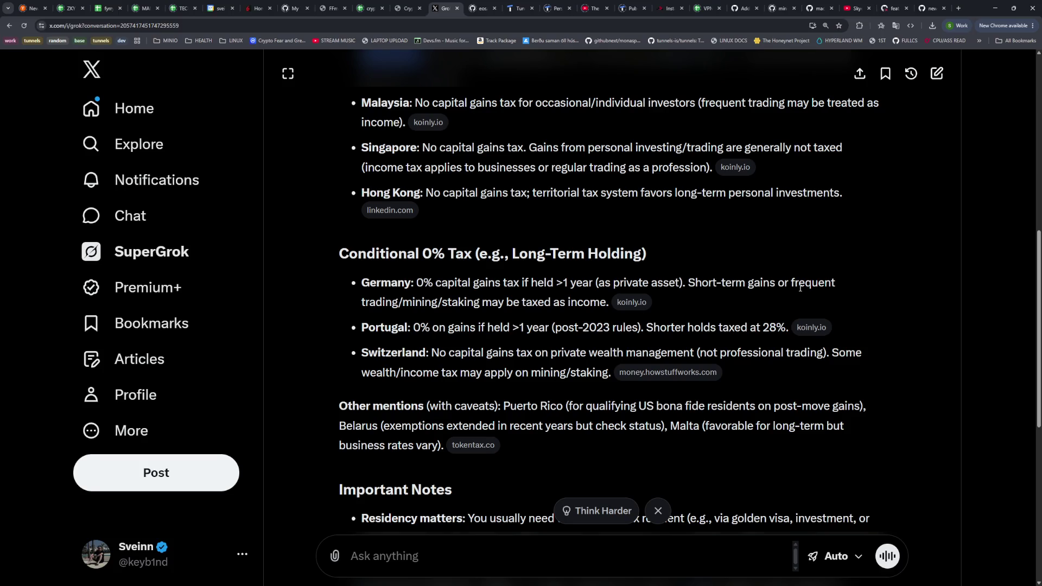
drag(590, 303, 370, 284)
drag(410, 328, 604, 327)
drag(653, 327, 686, 331)
click(701, 332)
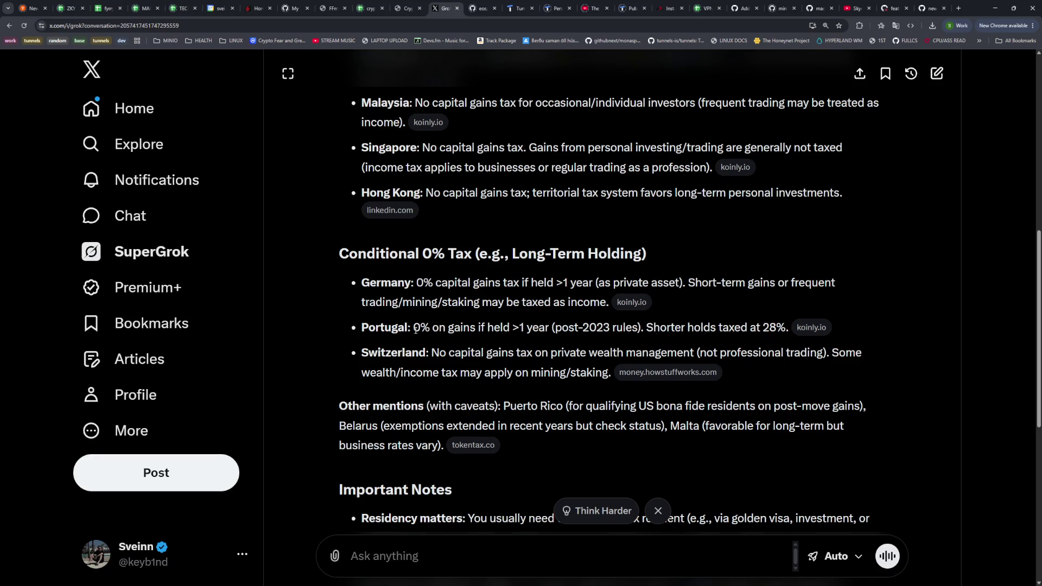
drag(512, 328, 550, 326)
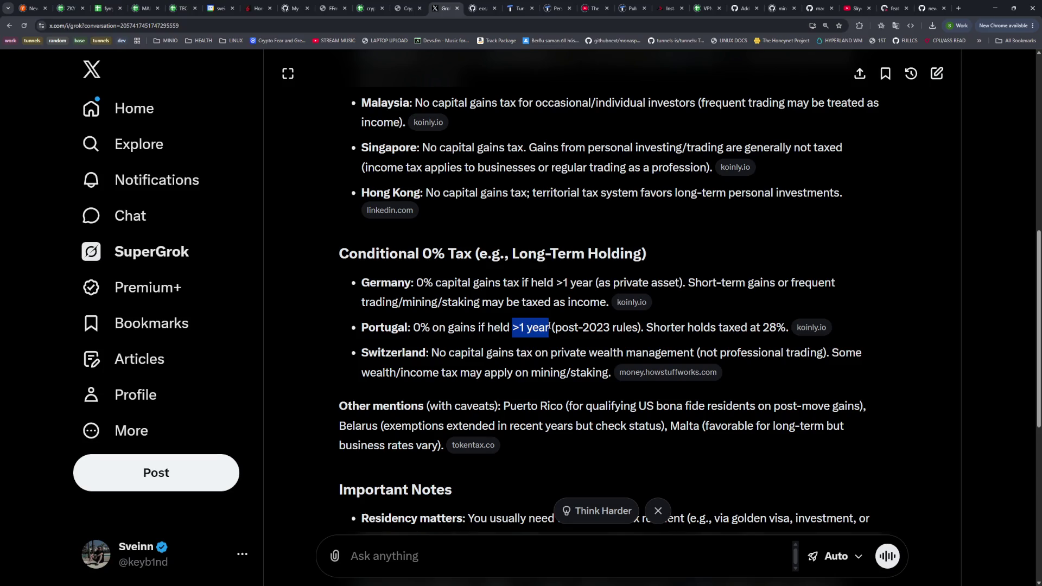
Review Switzerland's no capital gains tax note and its professional trading caveat
drag(476, 353, 613, 353)
drag(719, 353, 809, 355)
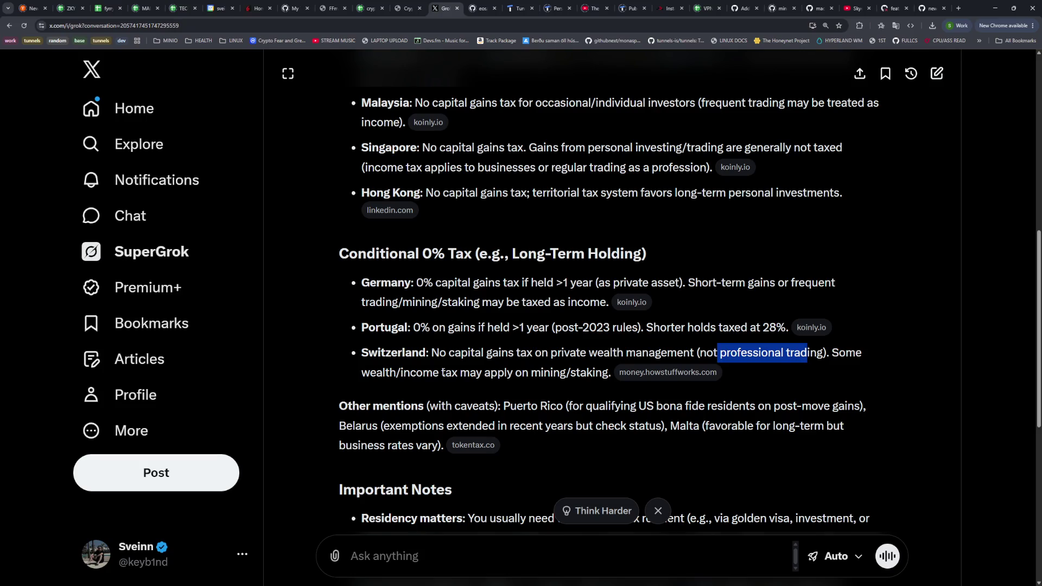
drag(387, 378, 404, 376)
mouse_move(593, 375)
mouse_down()
mouse_move(405, 328)
mouse_move(388, 353)
mouse_up()
click(388, 353)
drag(455, 353, 823, 360)
click(541, 353)
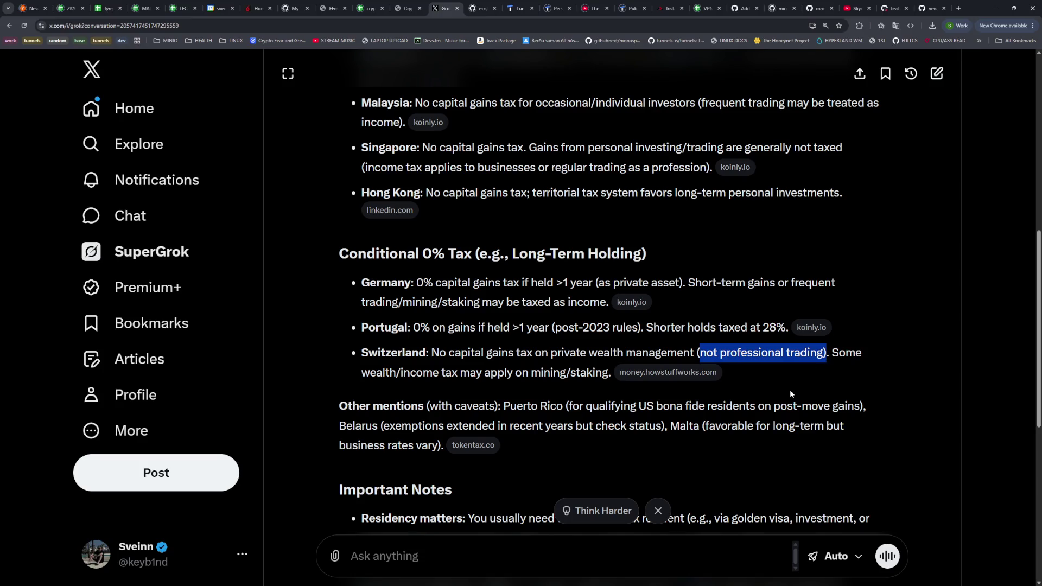
mouse_move(449, 353)
mouse_down()
mouse_move(456, 375)
mouse_move(689, 348)
mouse_move(821, 356)
mouse_move(699, 353)
mouse_up()
click(488, 360)
scroll(527, 413, down, 3)
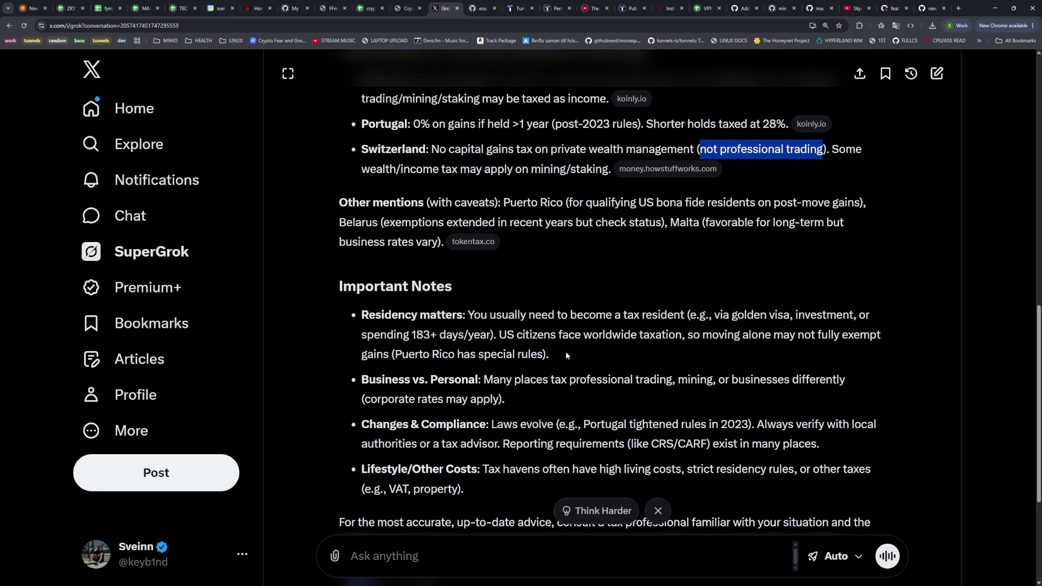
scroll(553, 344, down, 3)
Ask Grok which country to form a company in for 0% tax on frequent micro-scalping bot trades
click(418, 557)
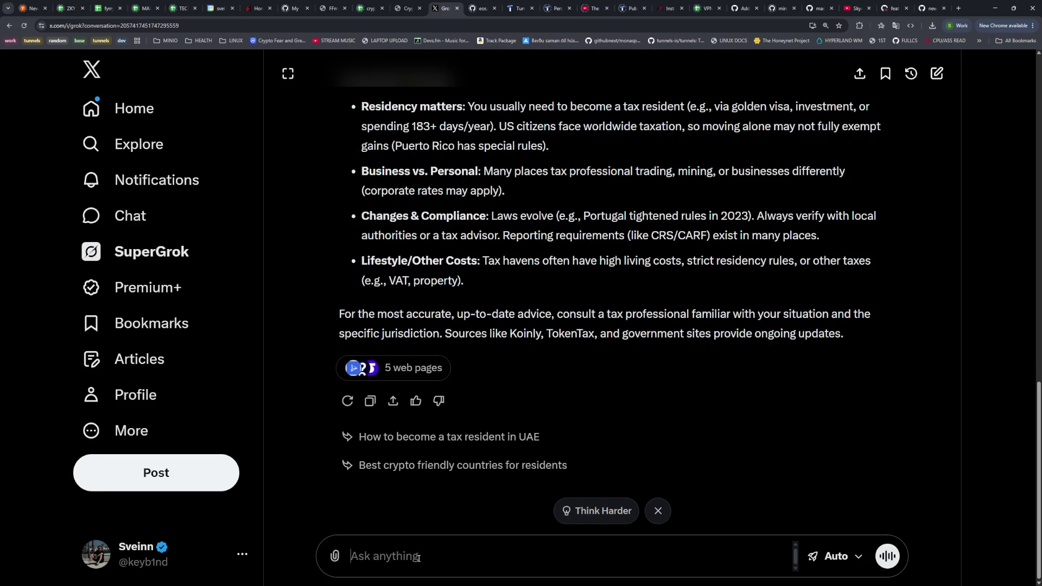
text(i'm doing micro)
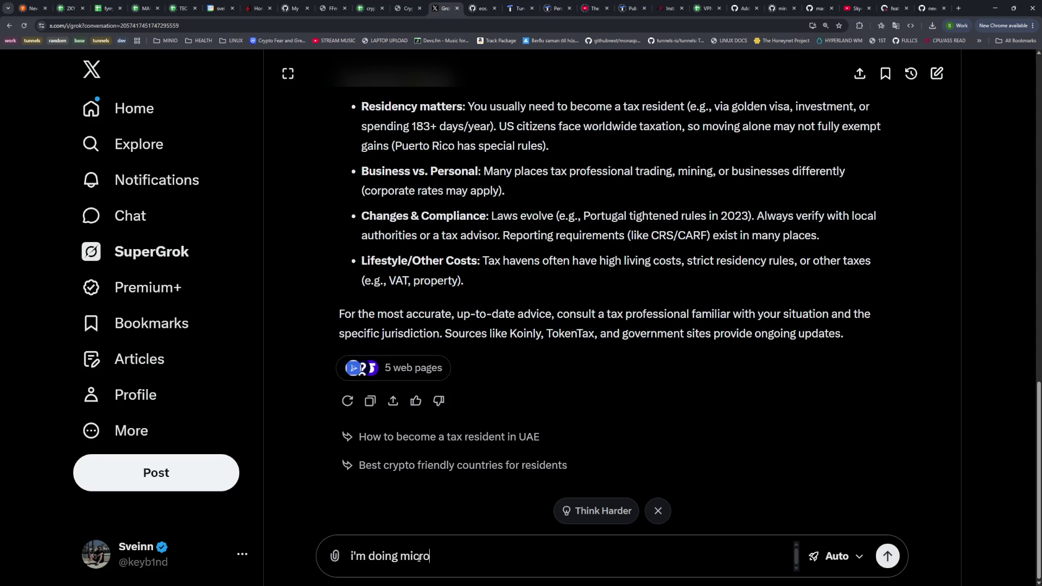
text( scalping, so it t)
text(rades fairly o)
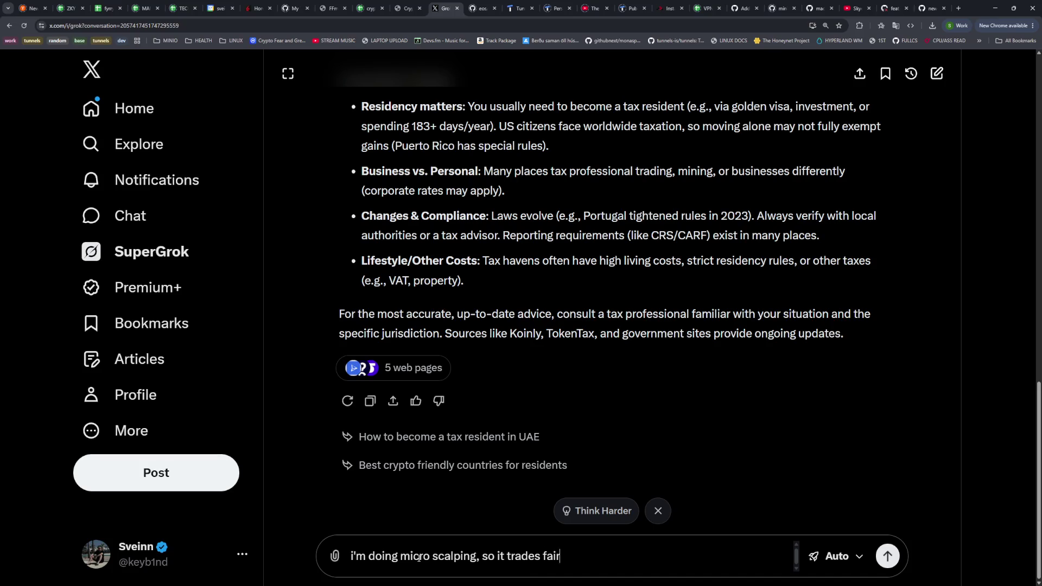
key(BackSpace)
key(BackSpace)
key(BackSpace)
key(BackSpace)
text(my bot trade)
text(s fairly ofte)
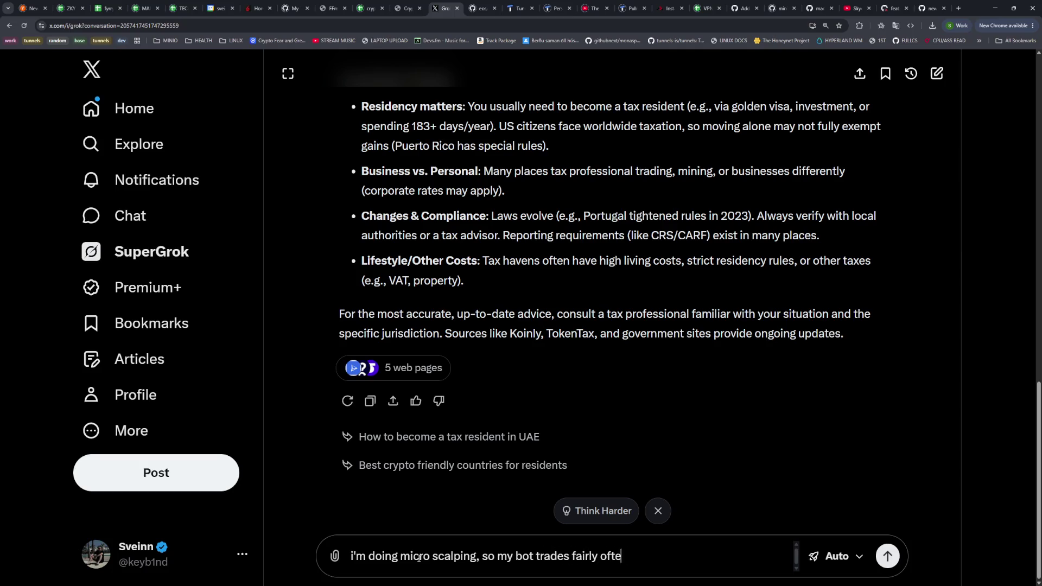
text(n .. which country)
key(BackSpace)
key(BackSpace)
key(BackSpace)
text(which country should I make a company in to )
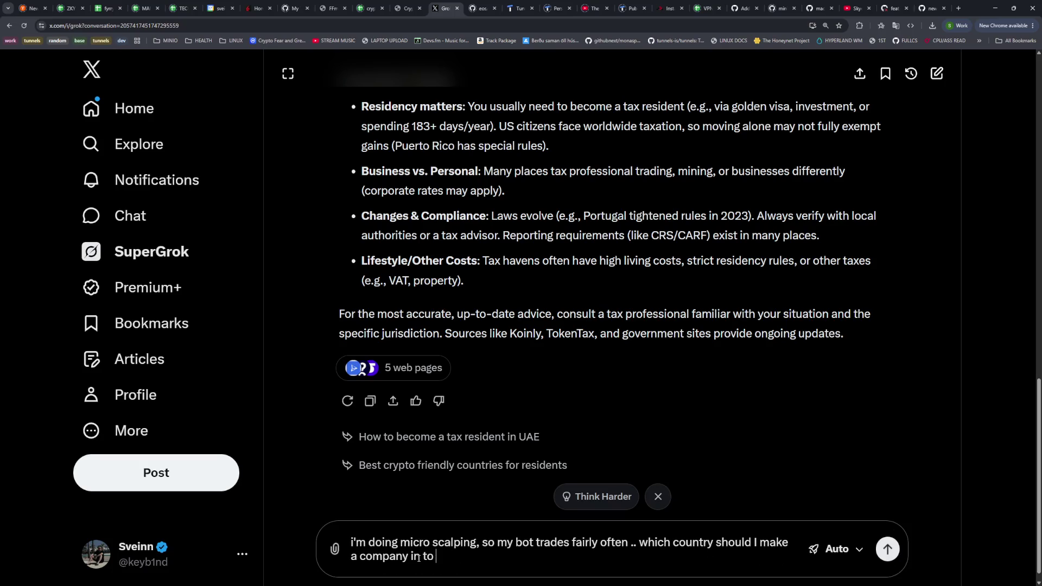
text(have 0% tax)
key(Return)
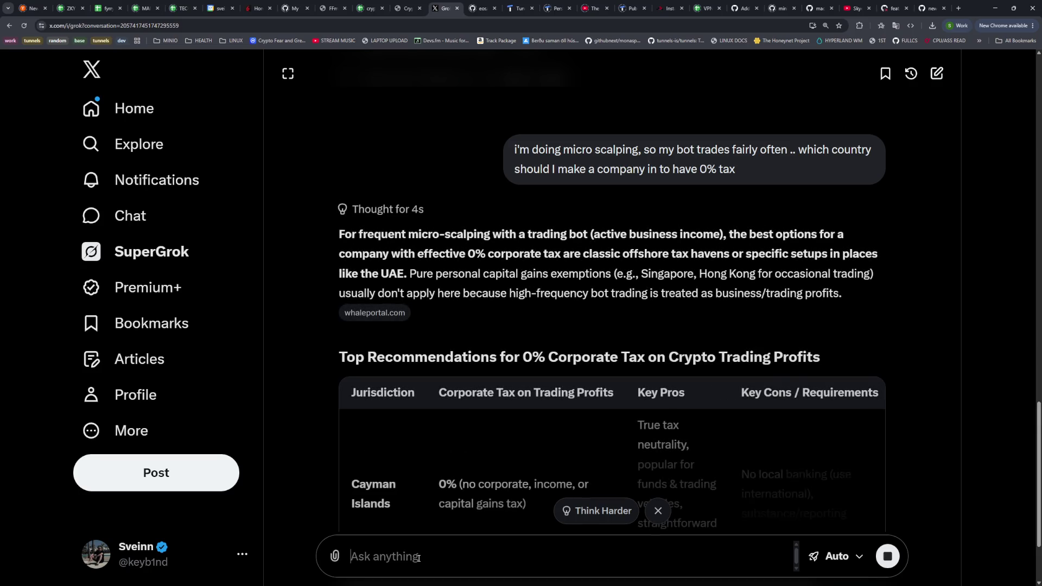
Read Grok's 0% corporate tax jurisdiction table, focusing on the Cayman Islands row
scroll(519, 379, down, 4)
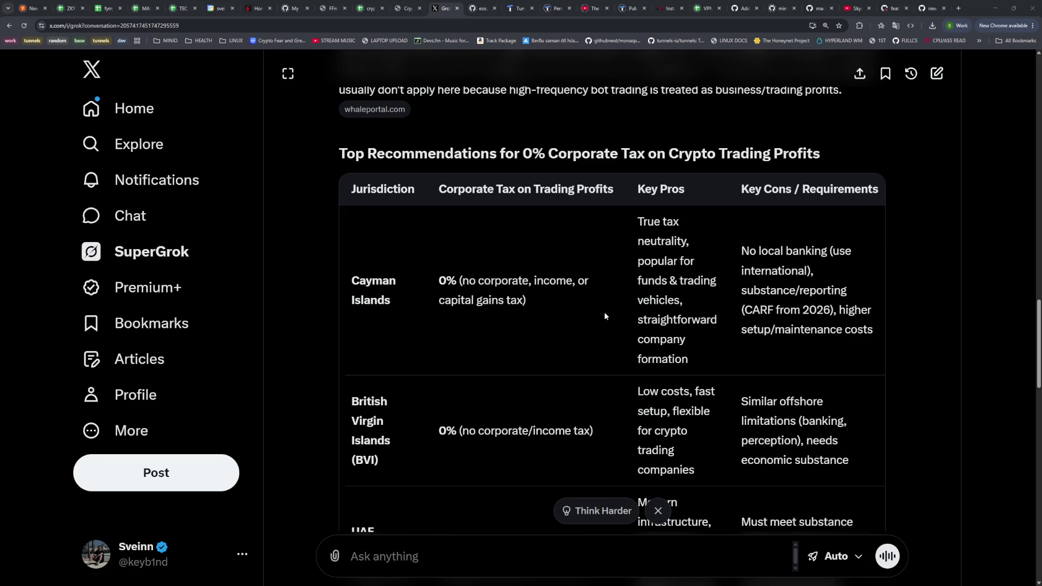
drag(351, 281, 507, 303)
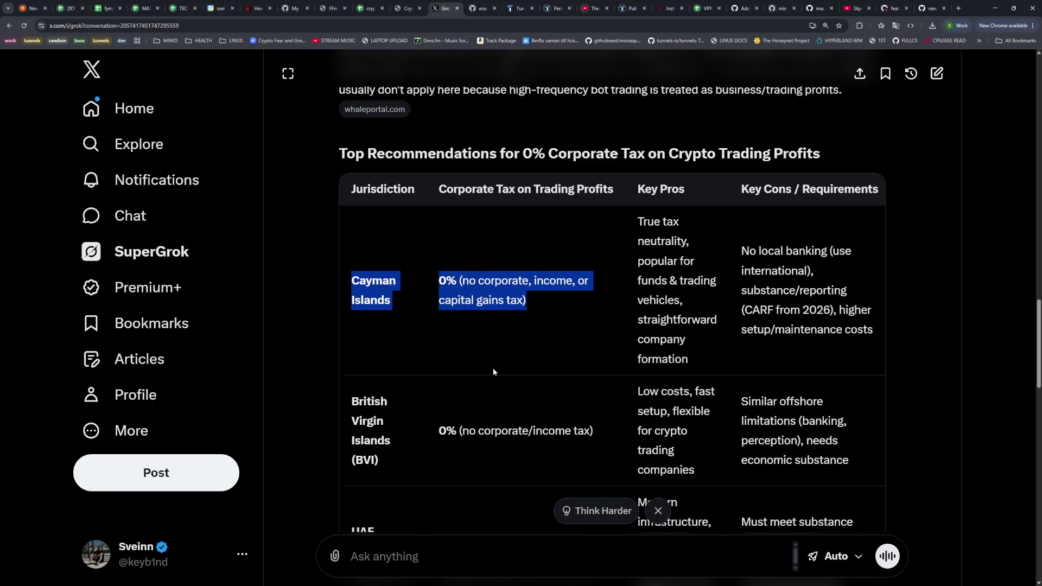
click(493, 268)
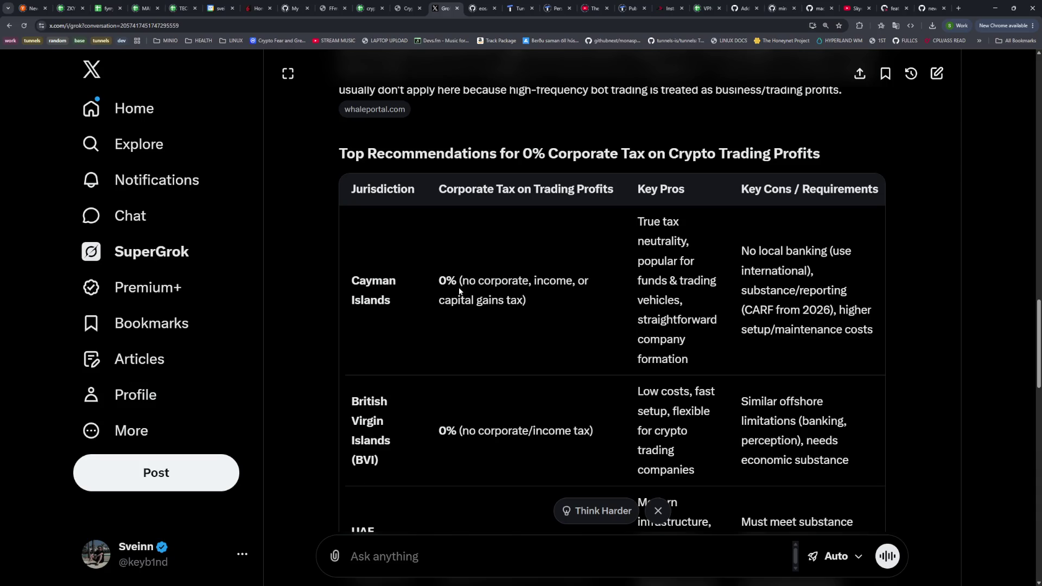
scroll(432, 275, down, 3)
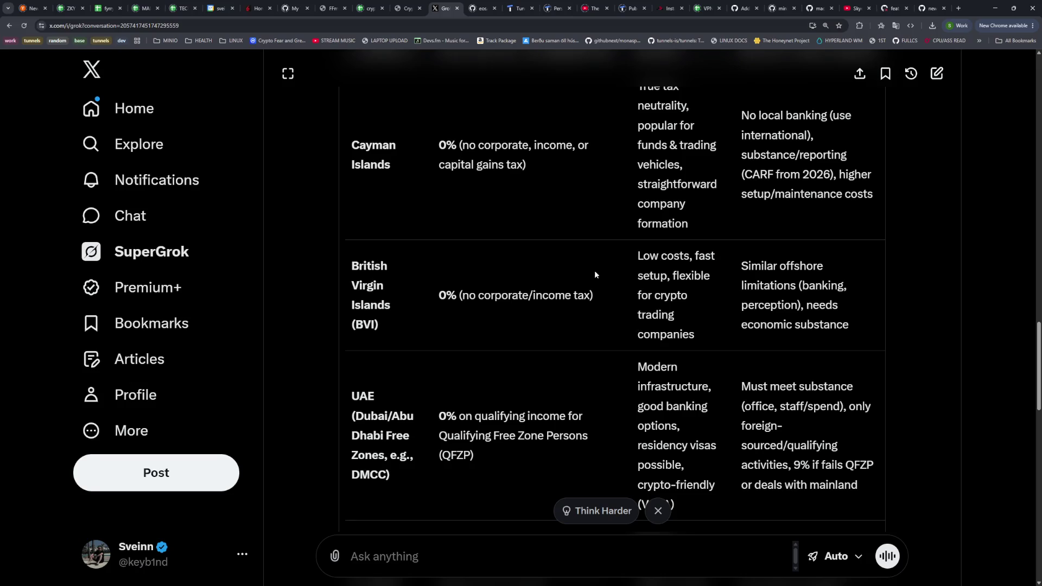
scroll(596, 276, down, 5)
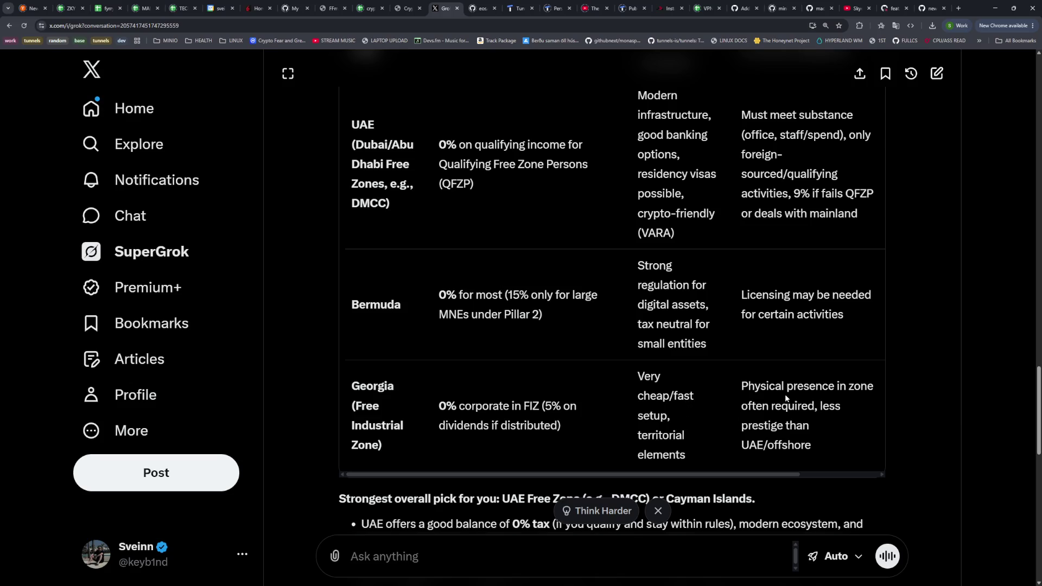
scroll(630, 313, up, 8)
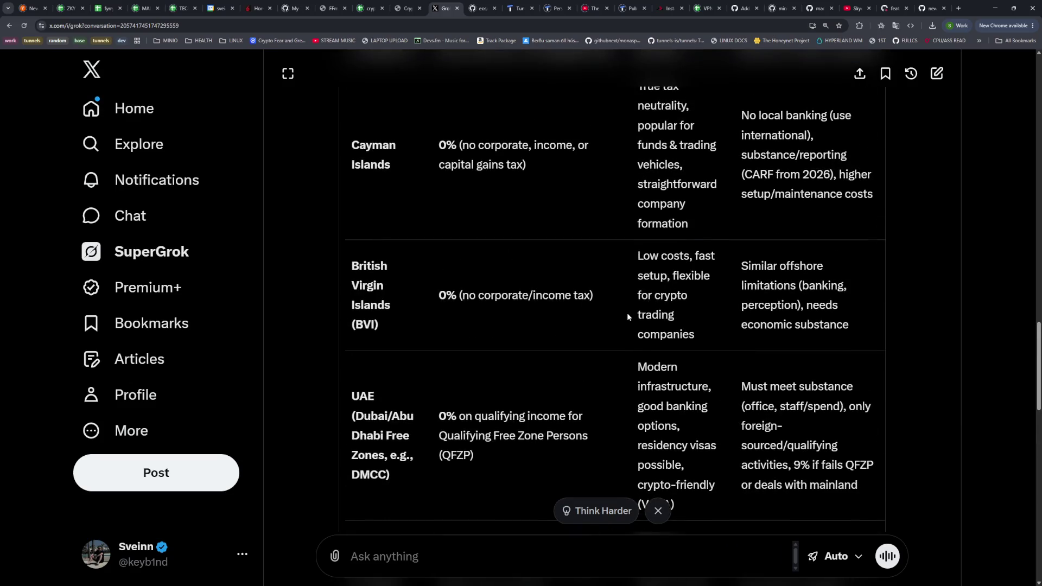
scroll(488, 408, down, 12)
scroll(458, 398, down, 4)
click(418, 557)
Ask what a Cayman Islands company costs to set up, noting the $3,500–$9,000 first-year estimate
text(how much does it cost )
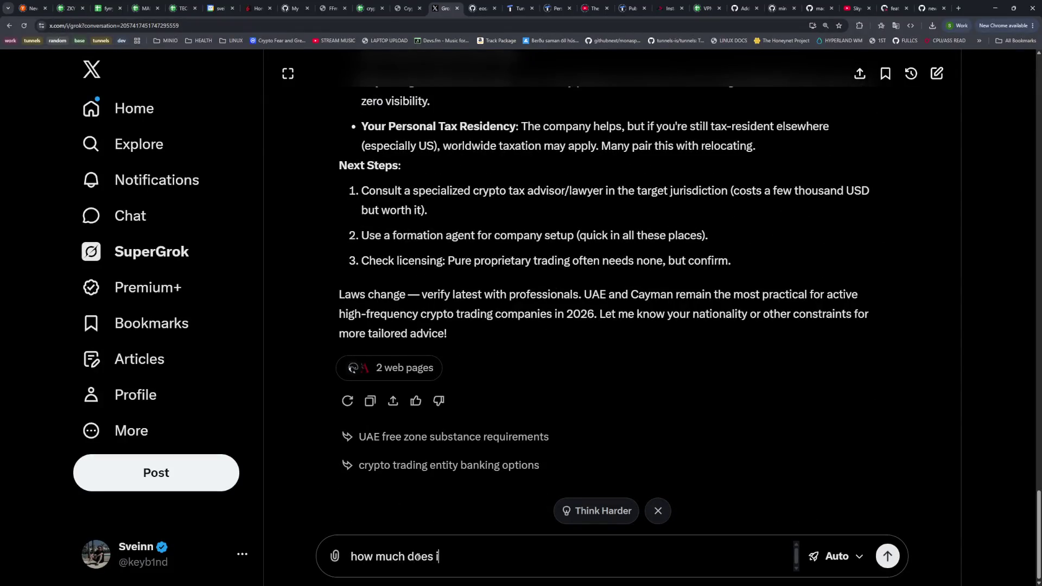
text(to set up a c)
text(ompany )
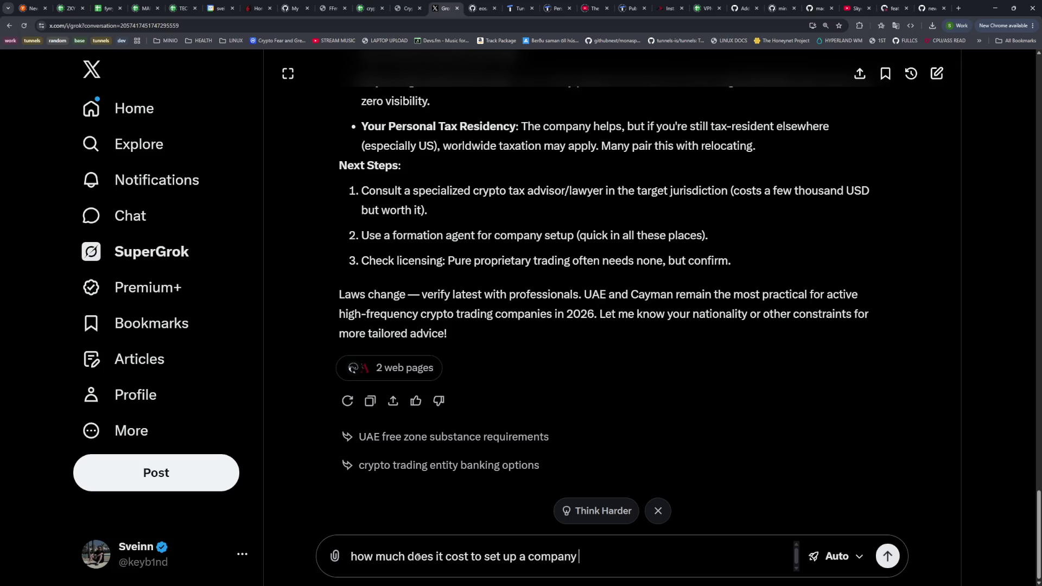
text(in the cayman islands)
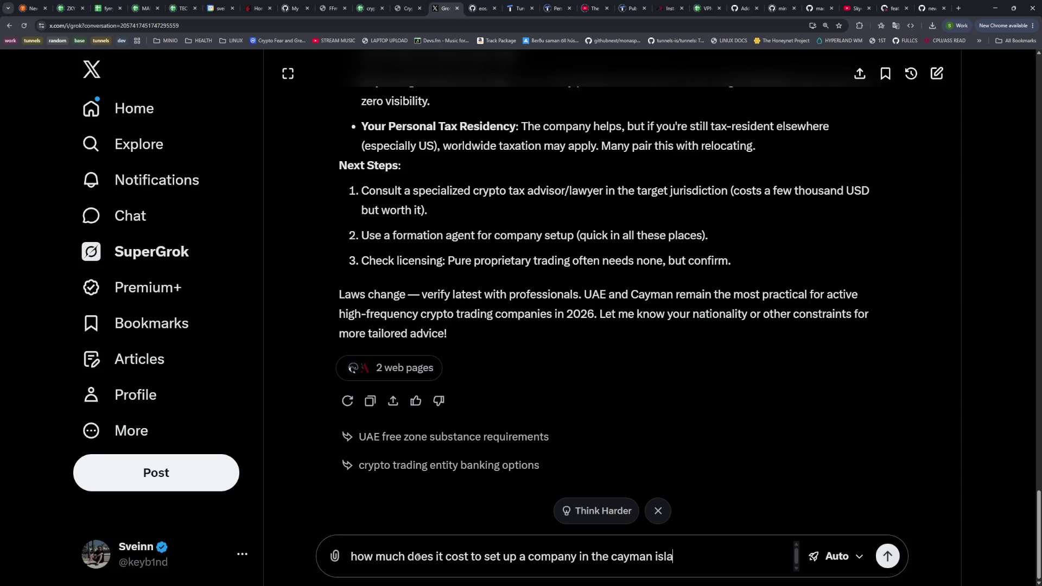
key(Return)
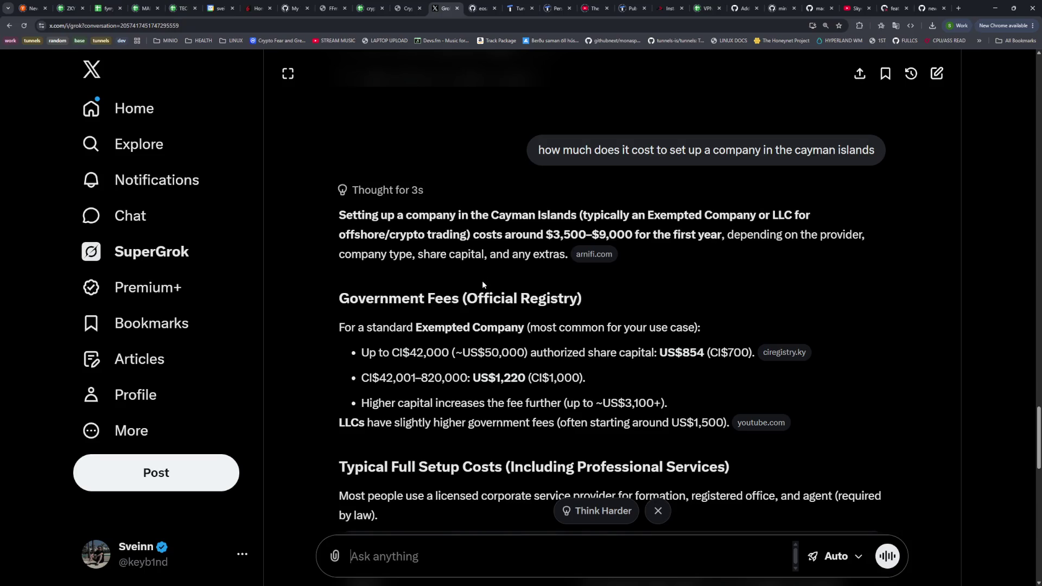
drag(671, 233, 504, 234)
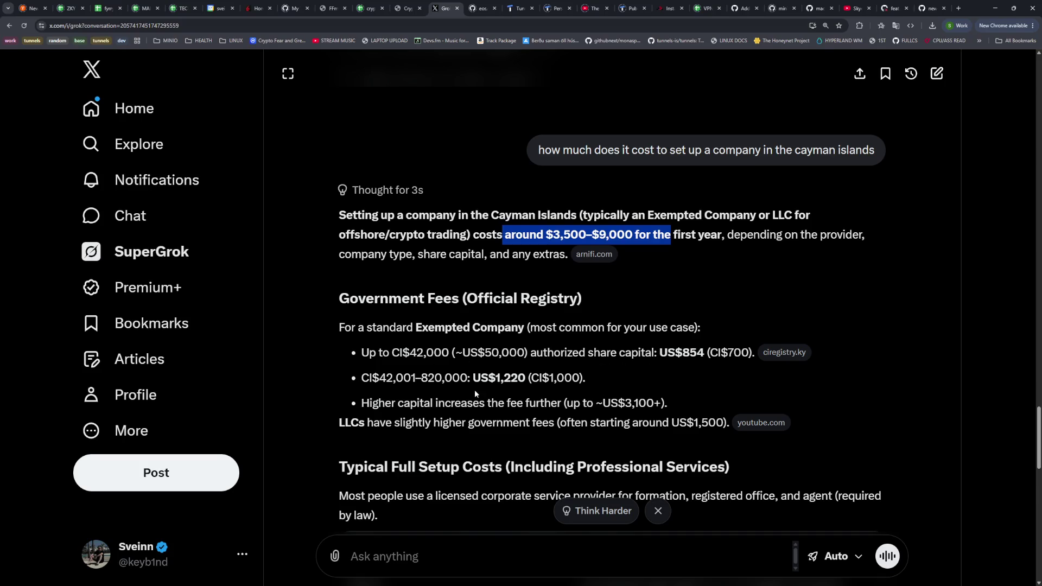
Read further through the cost table, noting the $2,500–$4,000 annual renewal cost
scroll(460, 373, down, 1)
scroll(460, 373, down, 2)
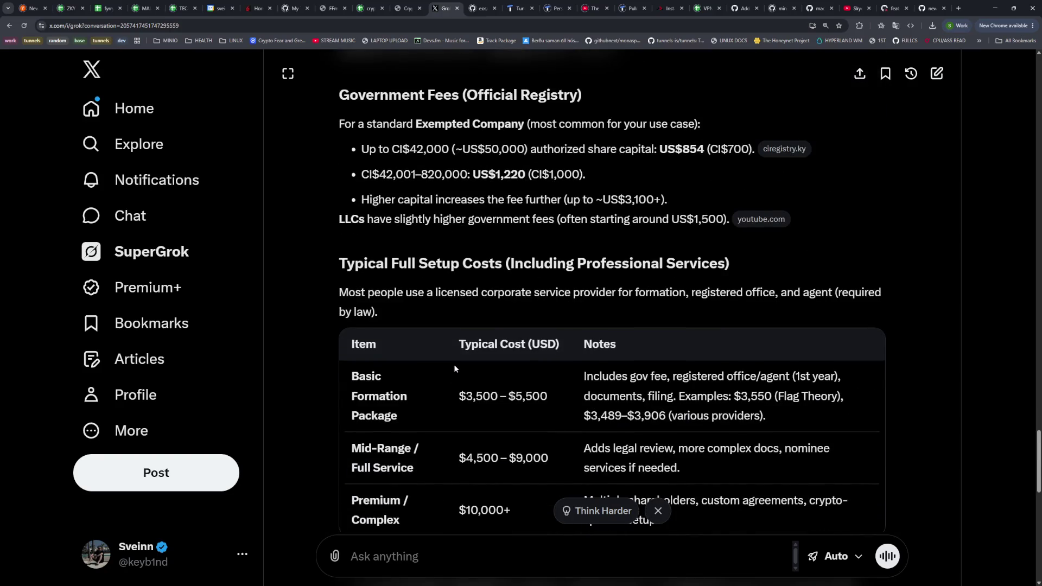
scroll(452, 365, down, 2)
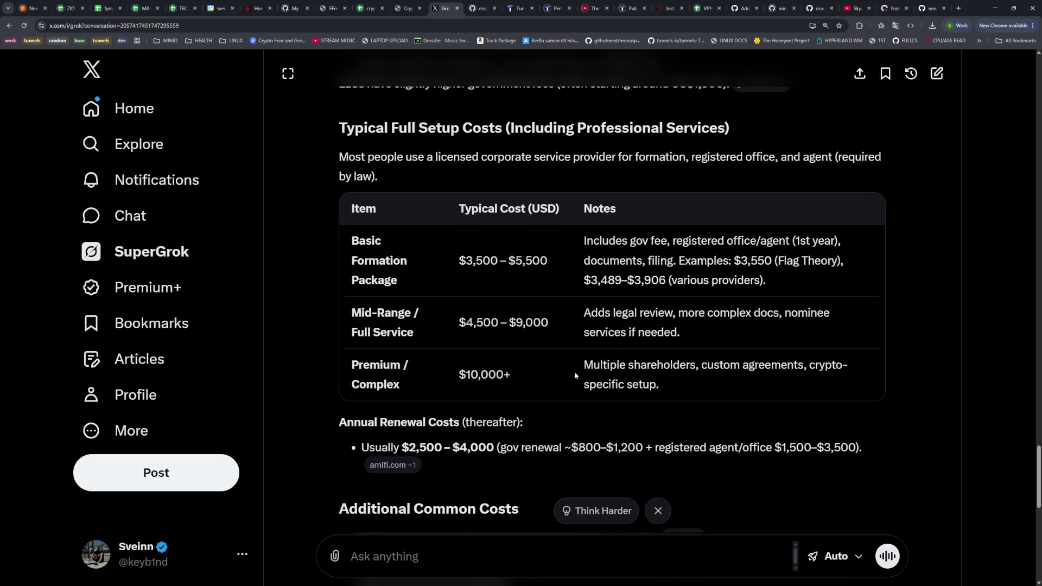
scroll(575, 374, down, 1)
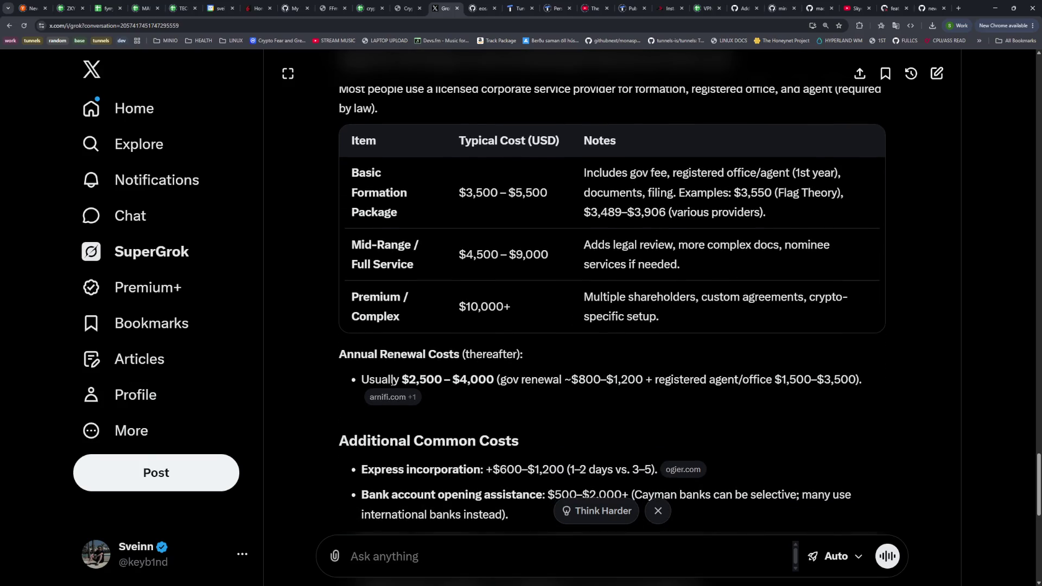
drag(391, 380, 504, 388)
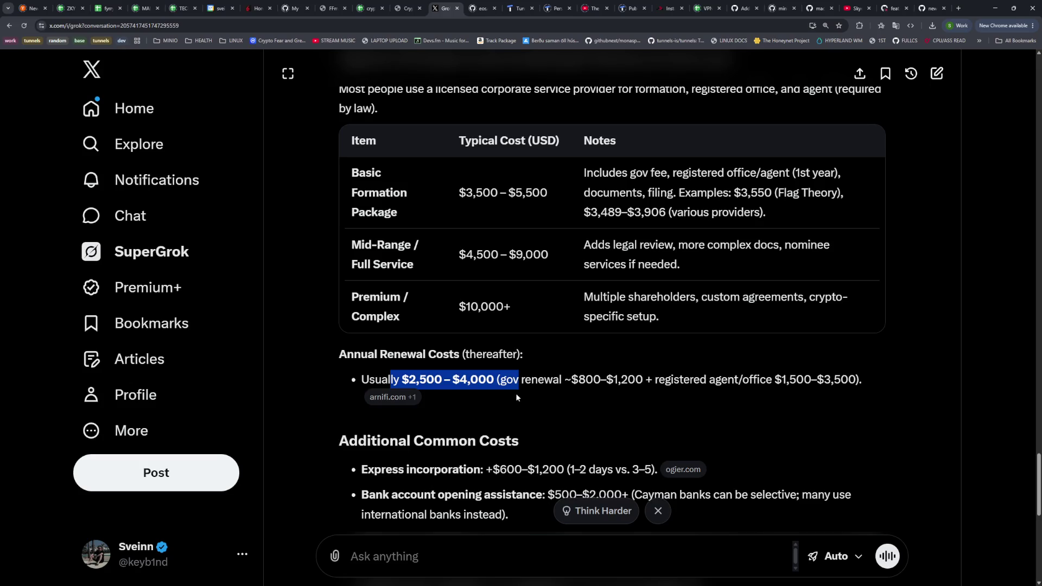
click(518, 385)
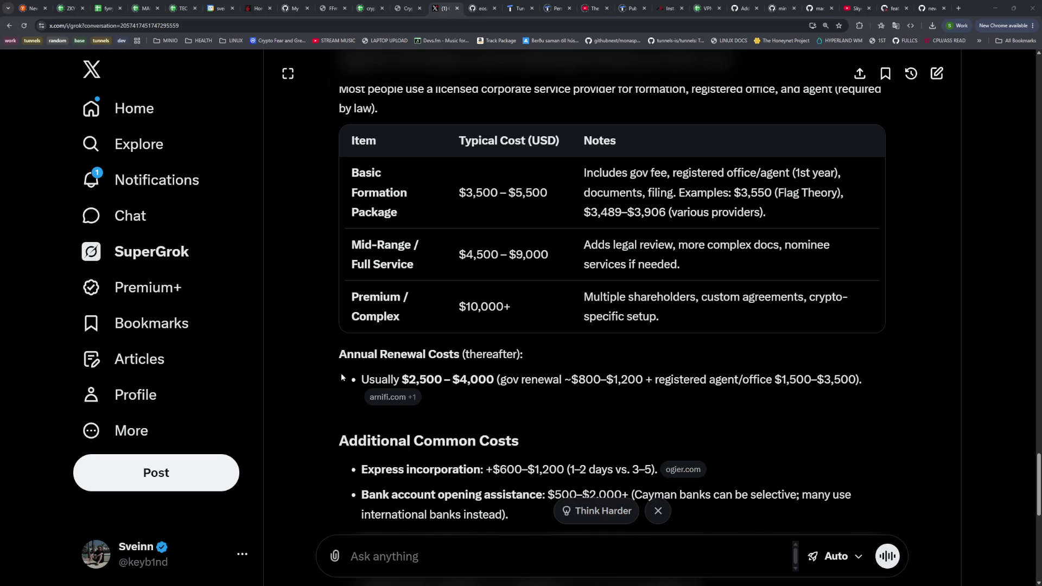
Open Google Maps in a new tab and search for the Cayman Islands
click(959, 8)
text(maps)
key(Return)
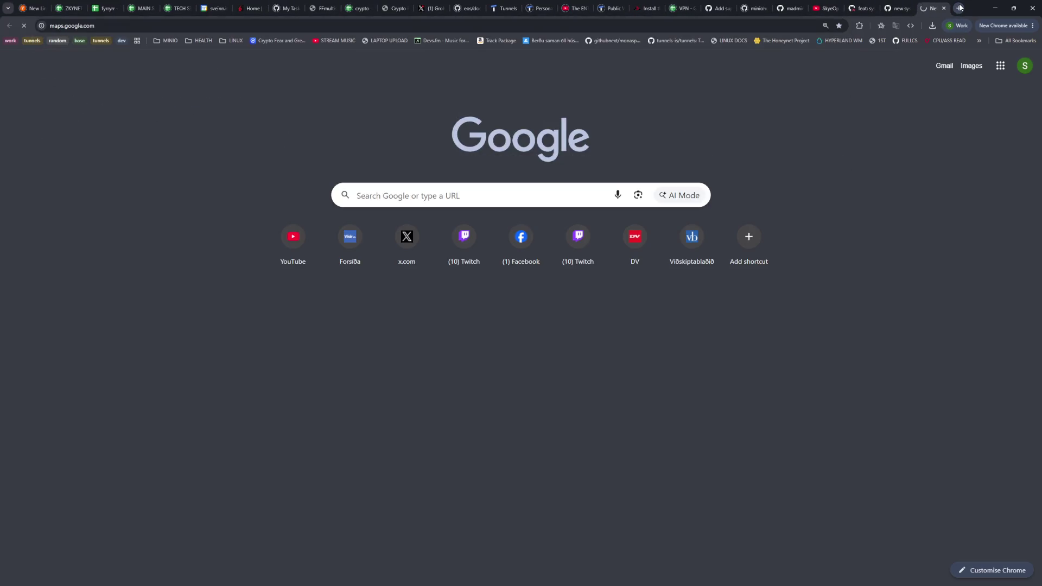
click(162, 71)
text(cayman islands)
key(Return)
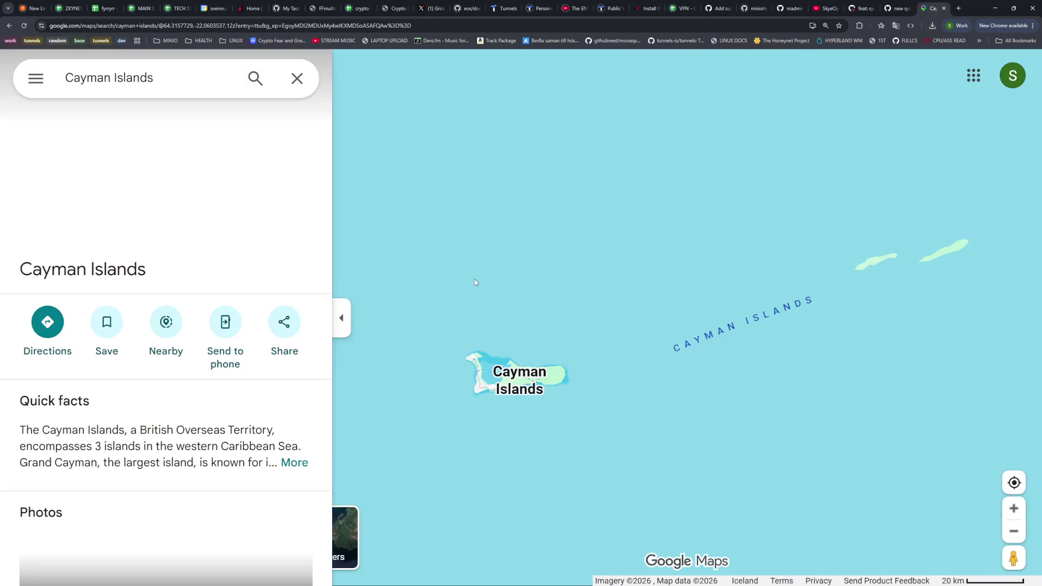
Zoom out and pan to see the Cayman Islands across the Gulf of Mexico and Caribbean
scroll(529, 266, down, 10)
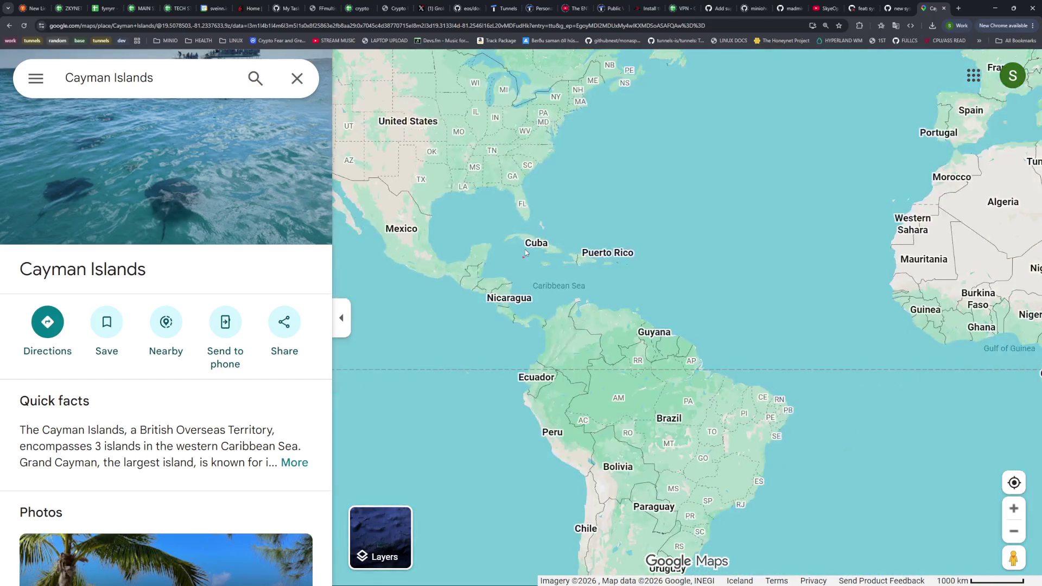
scroll(510, 254, up, 3)
scroll(502, 247, down, 5)
mouse_move(503, 246)
mouse_down()
mouse_move(568, 343)
mouse_move(555, 393)
mouse_up()
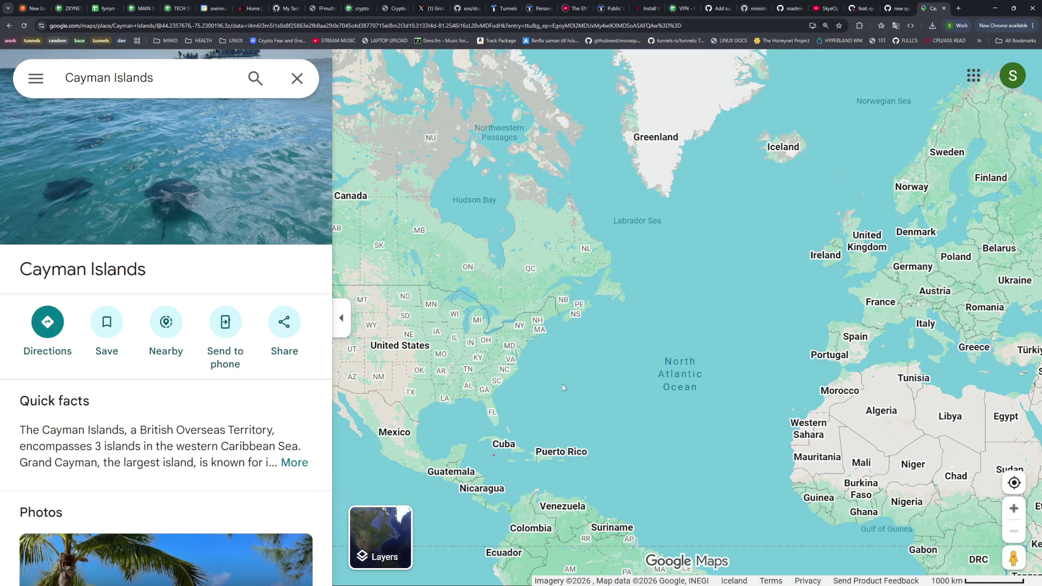
scroll(499, 458, up, 2)
scroll(497, 456, up, 2)
scroll(495, 456, up, 2)
scroll(500, 467, up, 5)
mouse_move(515, 430)
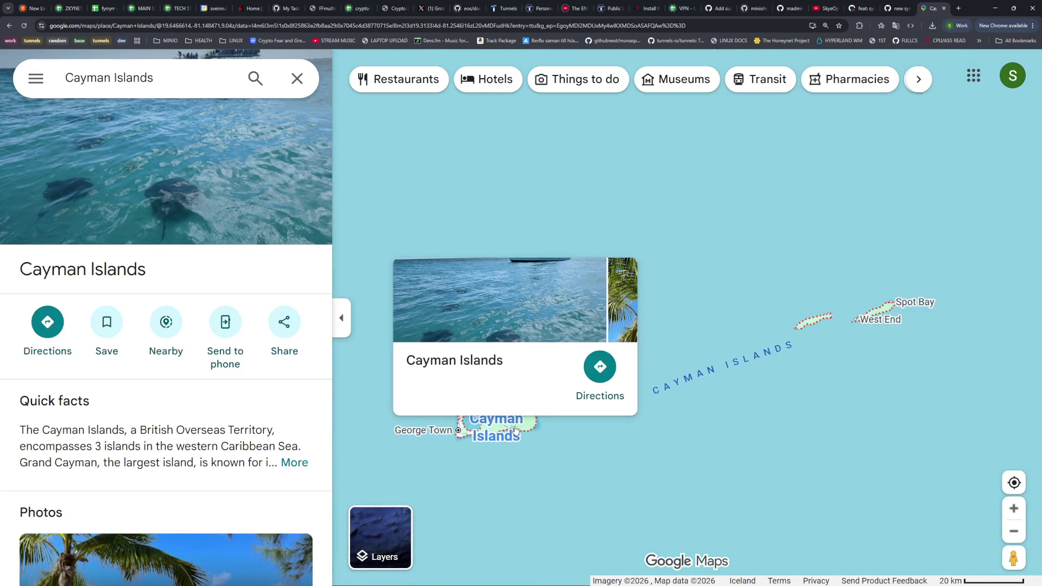
scroll(515, 431, down, 4)
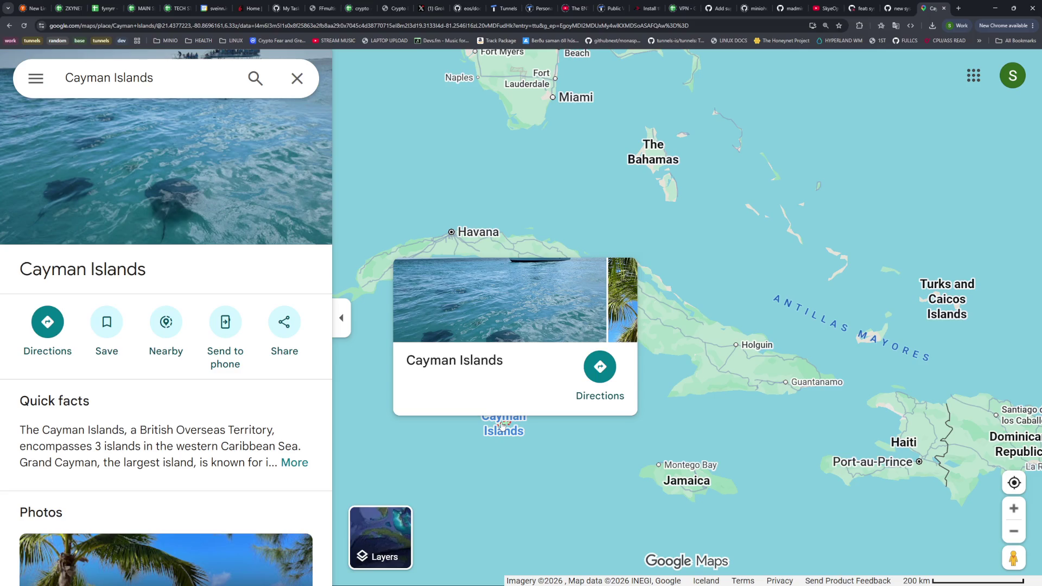
scroll(673, 348, down, 5)
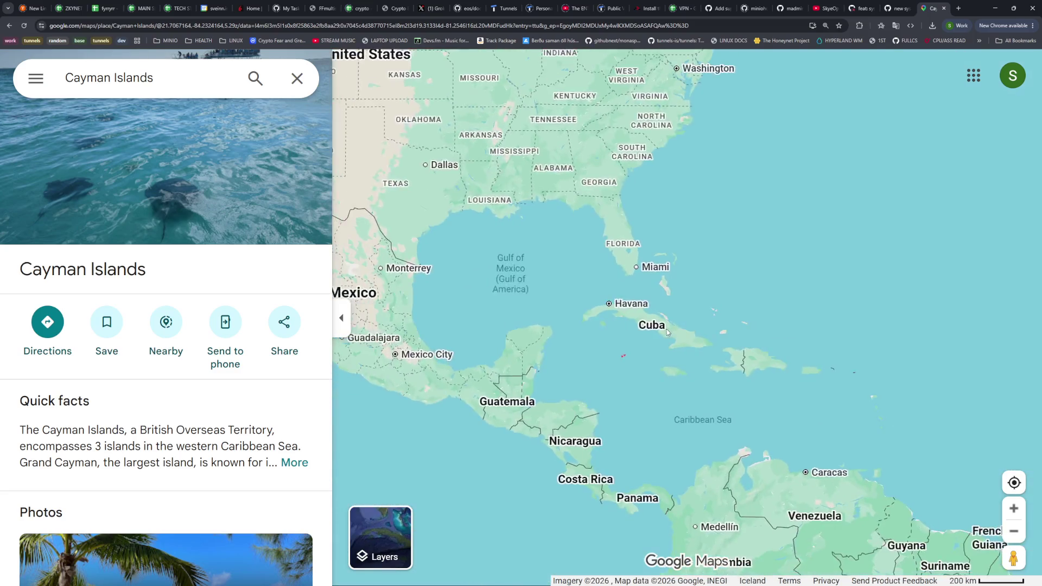
click(109, 82)
Open the British Virgin Islands place page and pan to show the North Atlantic and Europe
key(ctrl+a)
text(b)
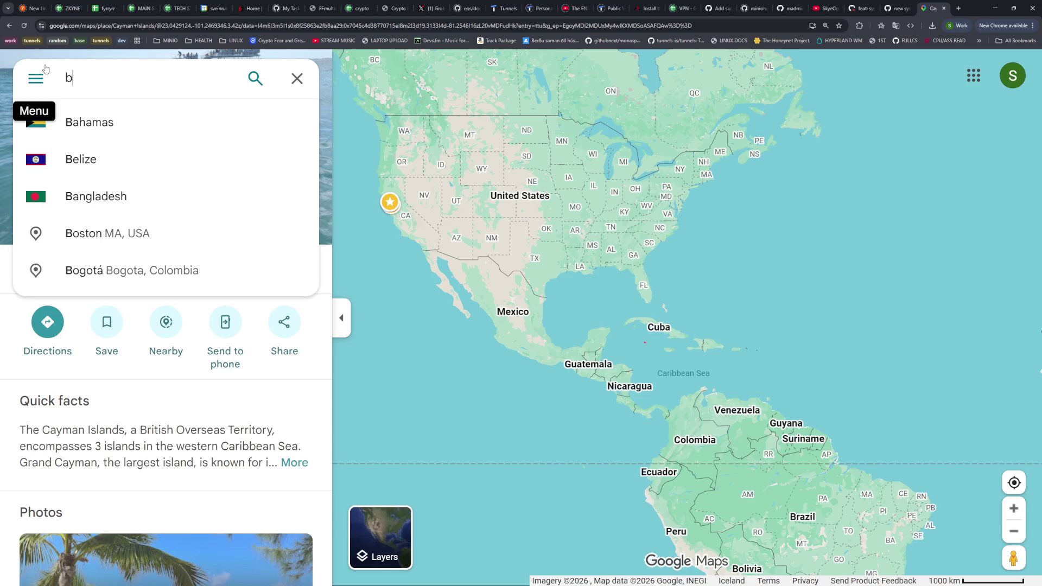
text(ritish)
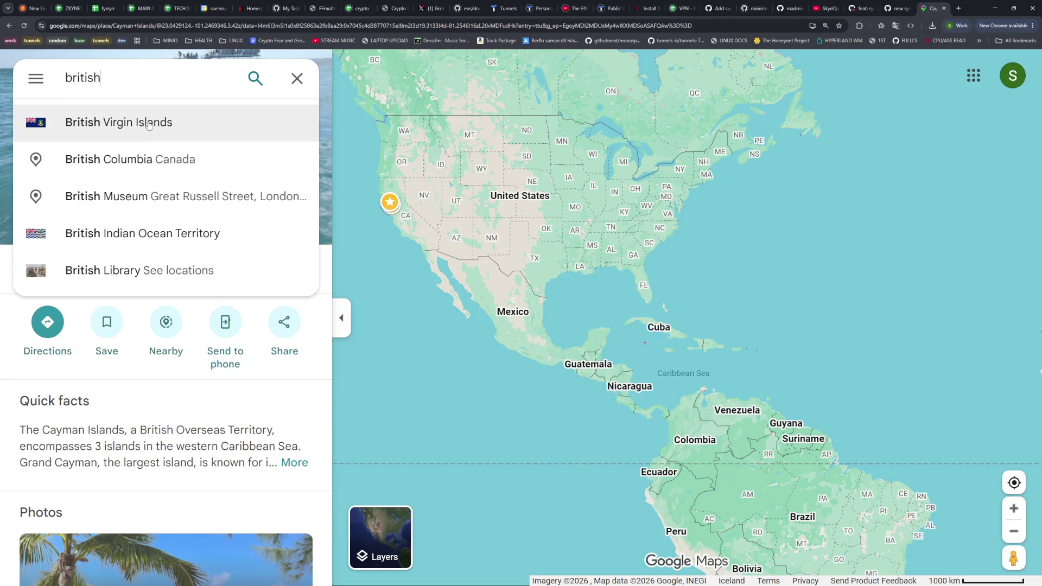
click(118, 122)
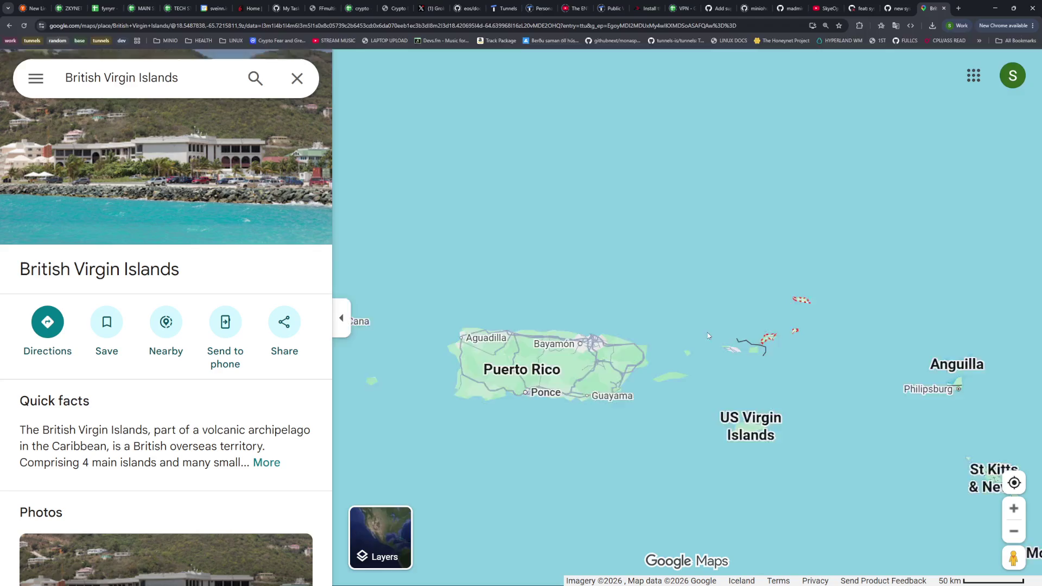
scroll(696, 318, down, 5)
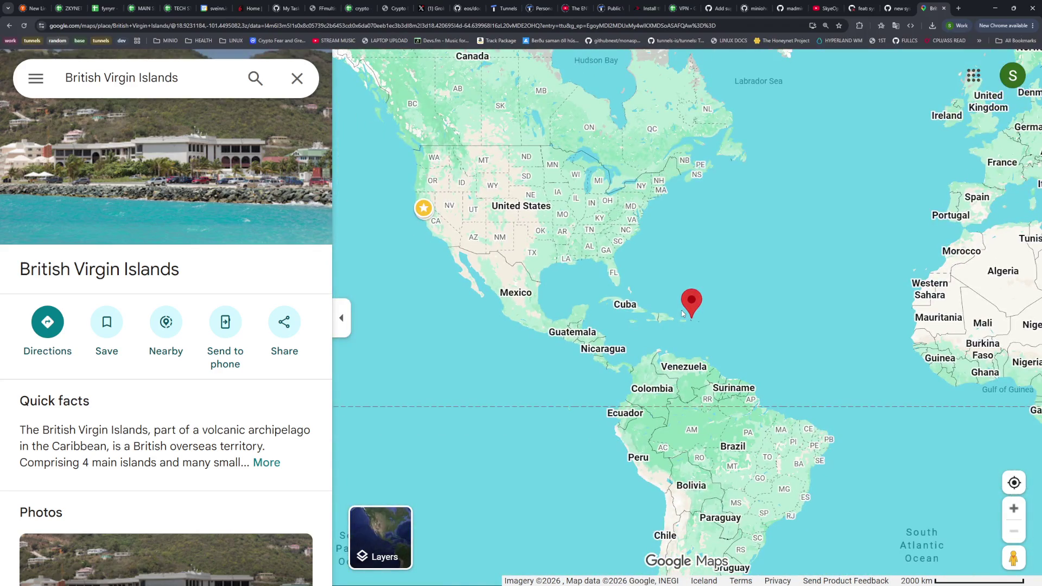
mouse_move(736, 294)
mouse_down()
mouse_move(635, 407)
mouse_move(629, 400)
mouse_up()
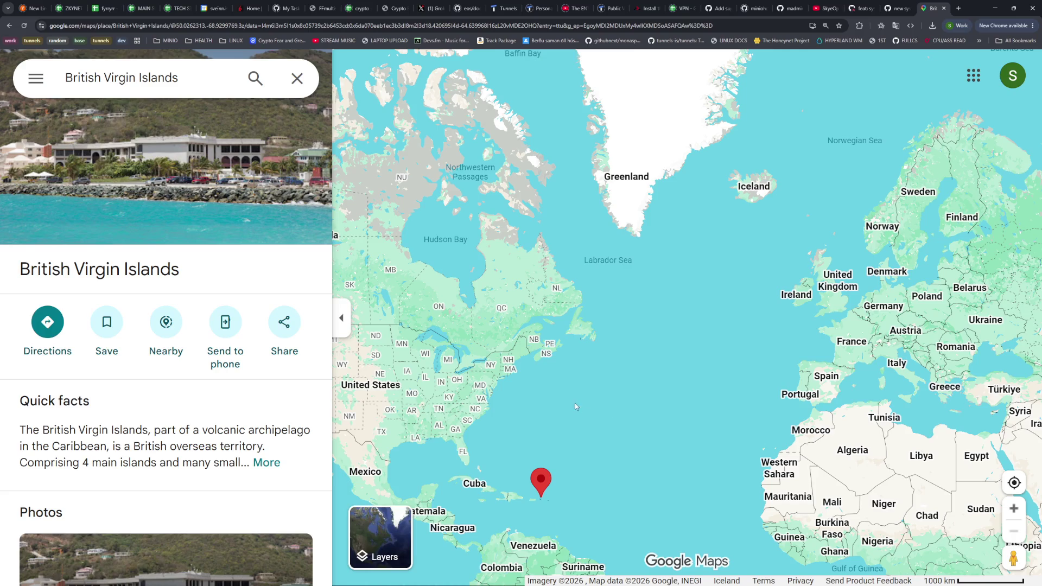
drag(574, 406, 595, 320)
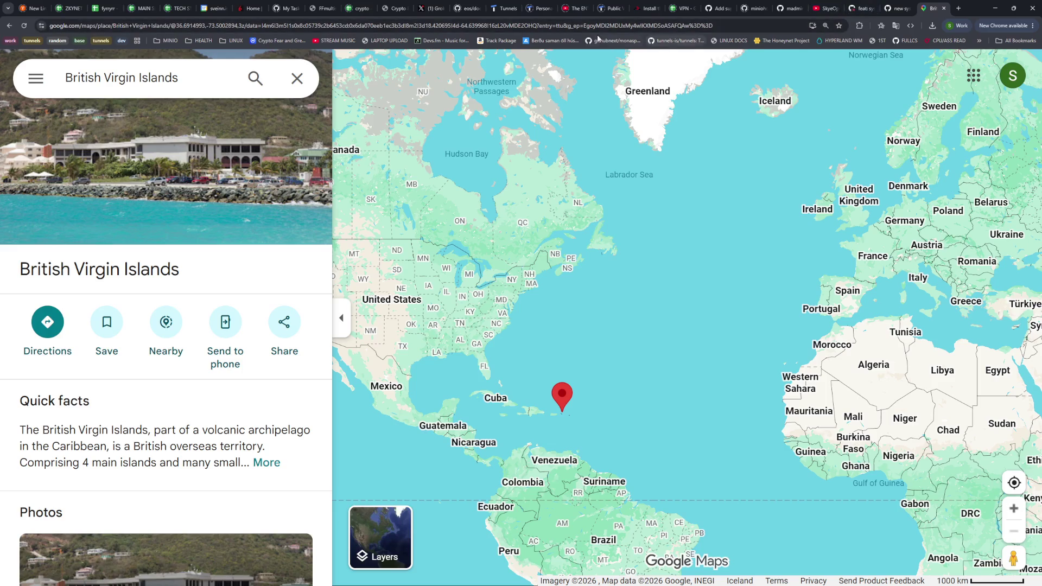
click(433, 8)
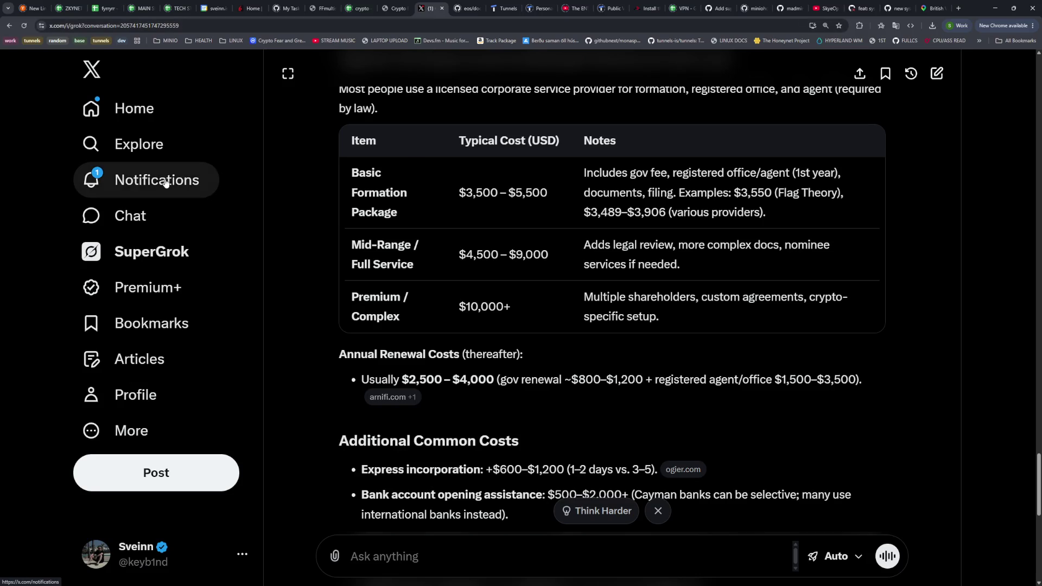
Return to the Grok conversation and ask whether Monaco taxes crypto
click(165, 182)
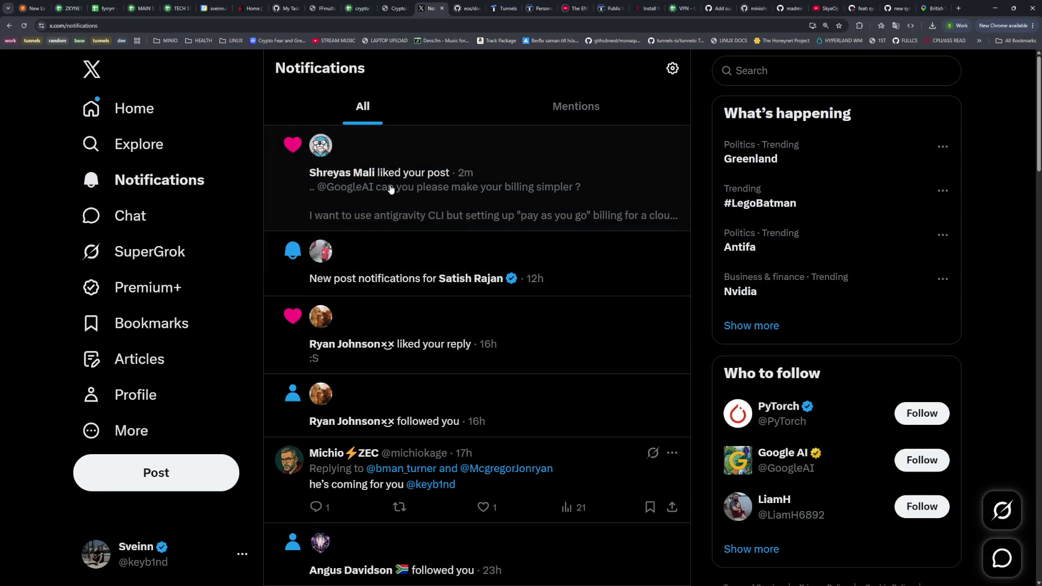
click(155, 251)
scroll(686, 279, down, 20)
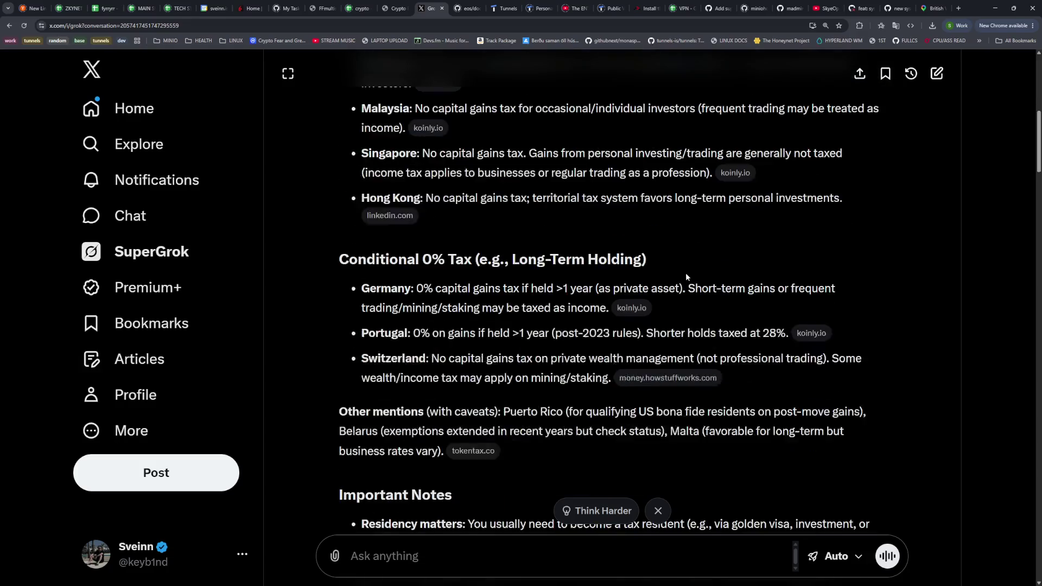
scroll(668, 287, down, 10)
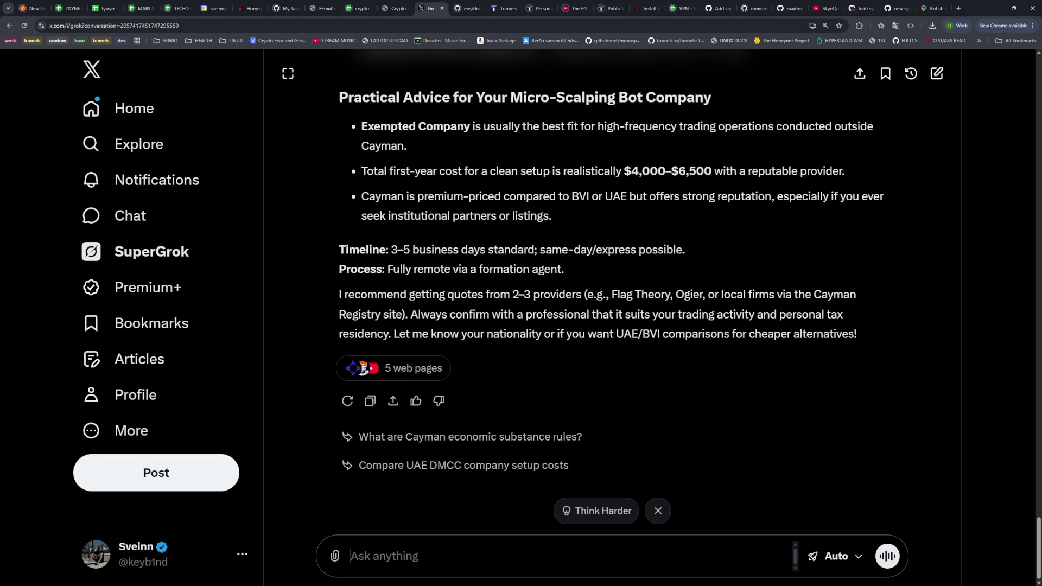
text(does monoco have tax on crypto P)
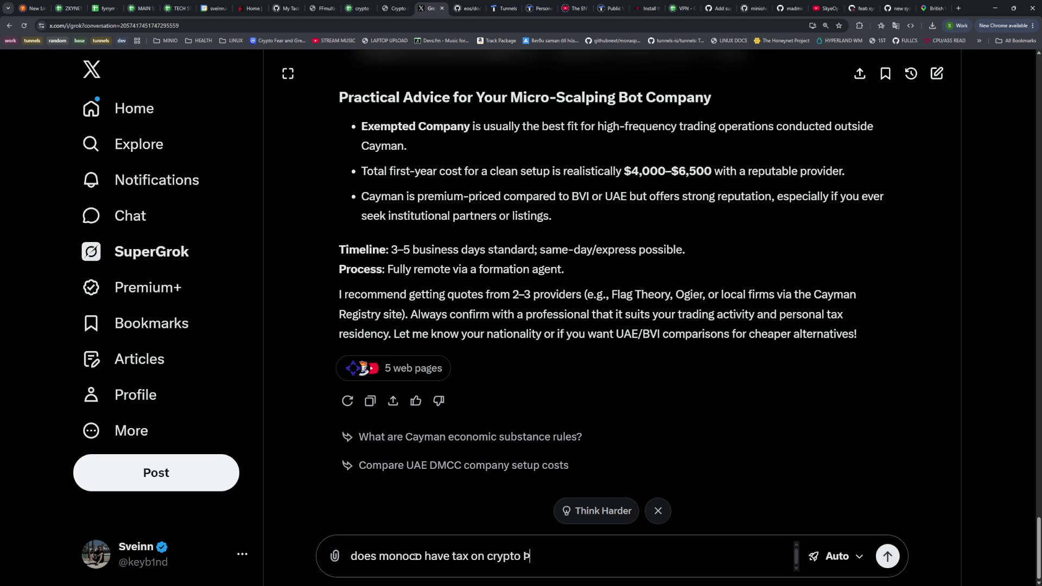
key(Return)
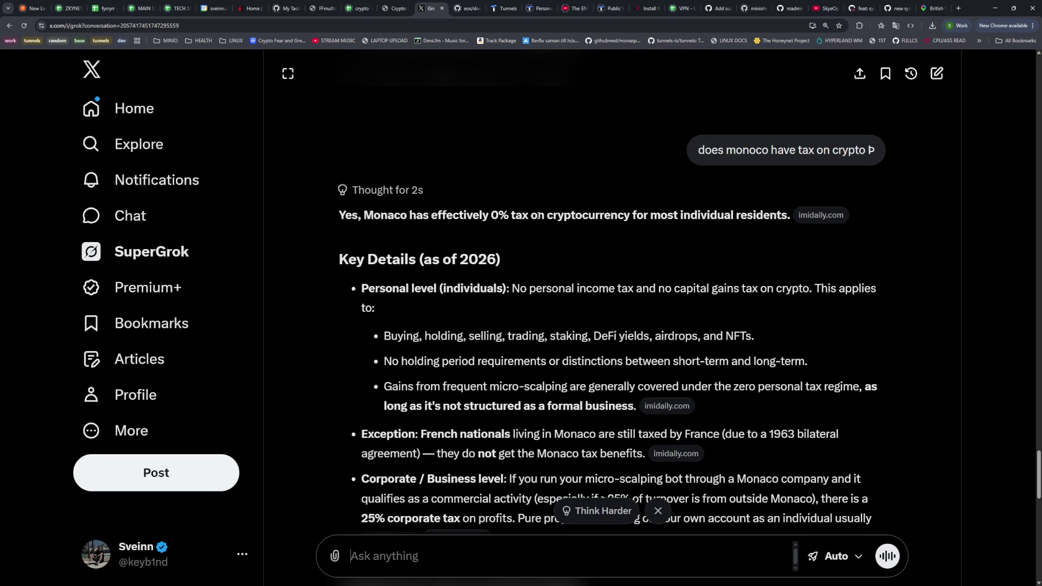
Read the Monaco crypto tax answer and draft 'what does it cost to make a company in monoco'
scroll(582, 268, down, 3)
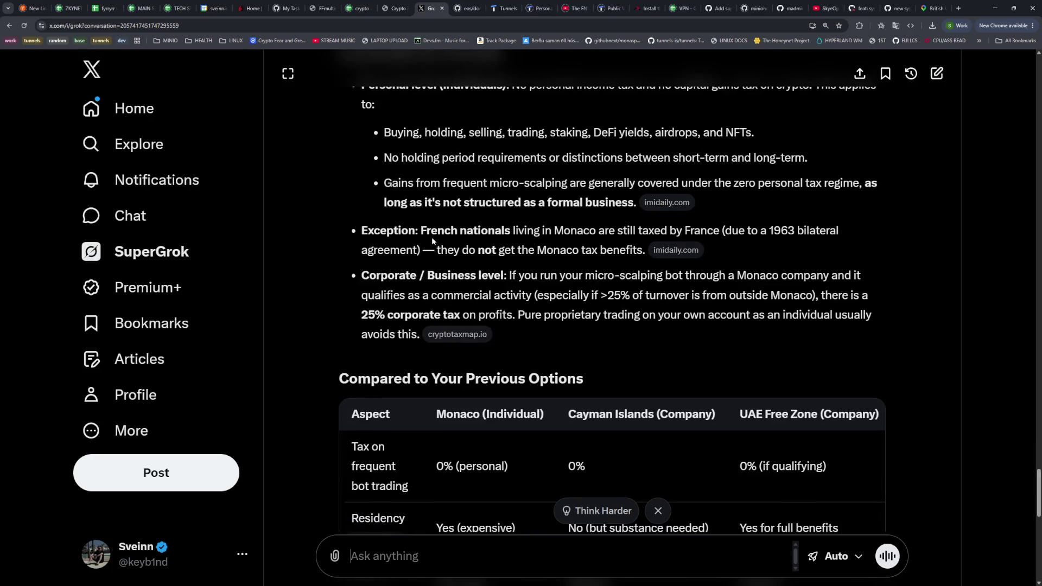
scroll(442, 249, down, 5)
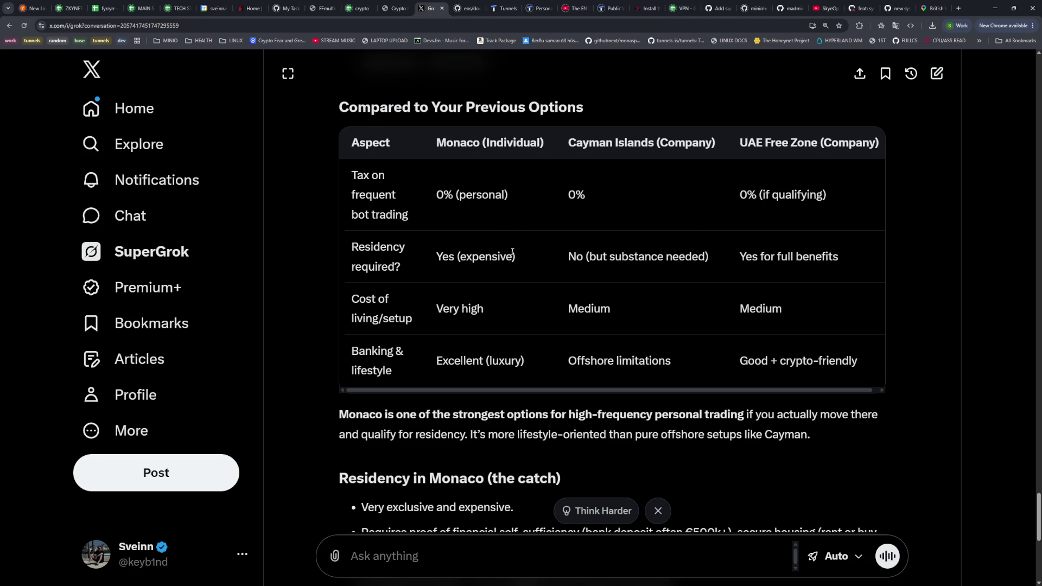
drag(517, 258, 426, 270)
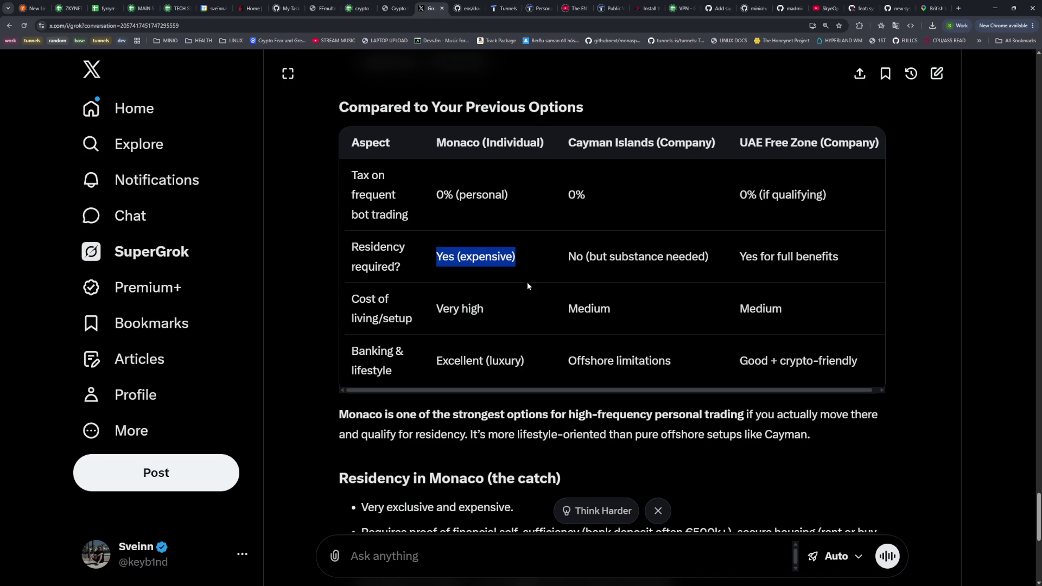
scroll(526, 292, down, 6)
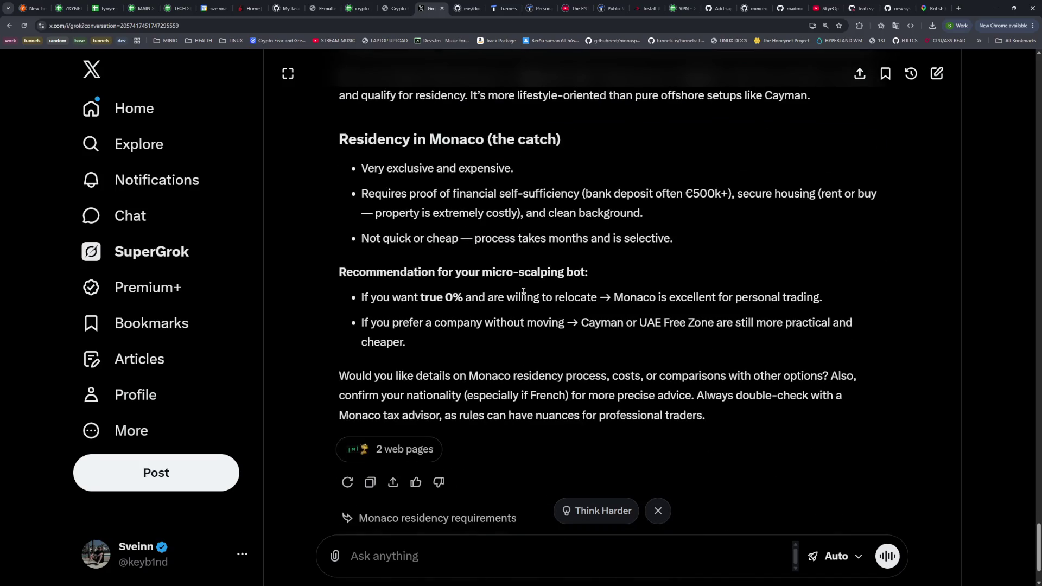
click(442, 558)
text(what does it cost to make a company in monoco)
Send the Monaco company cost question and review the first-year cost breakdown
key(Return)
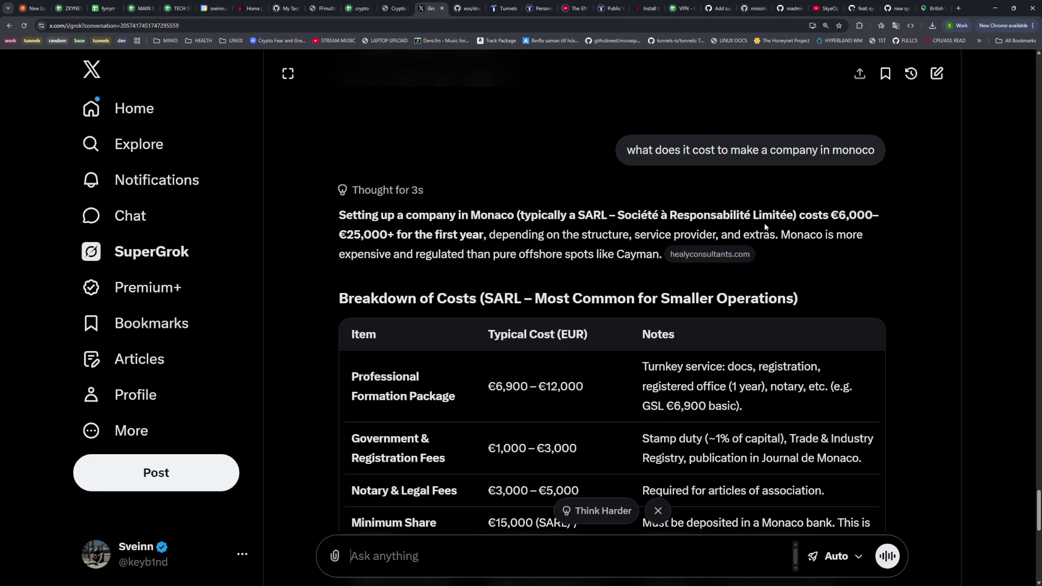
drag(344, 234, 487, 234)
scroll(571, 271, down, 5)
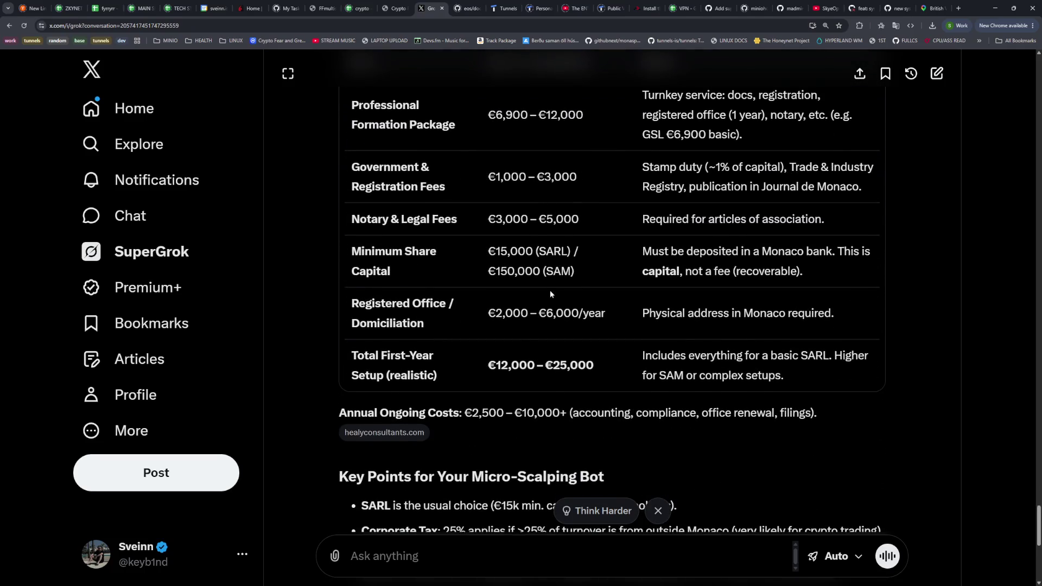
scroll(550, 290, up, 6)
click(411, 319)
scroll(423, 301, down, 13)
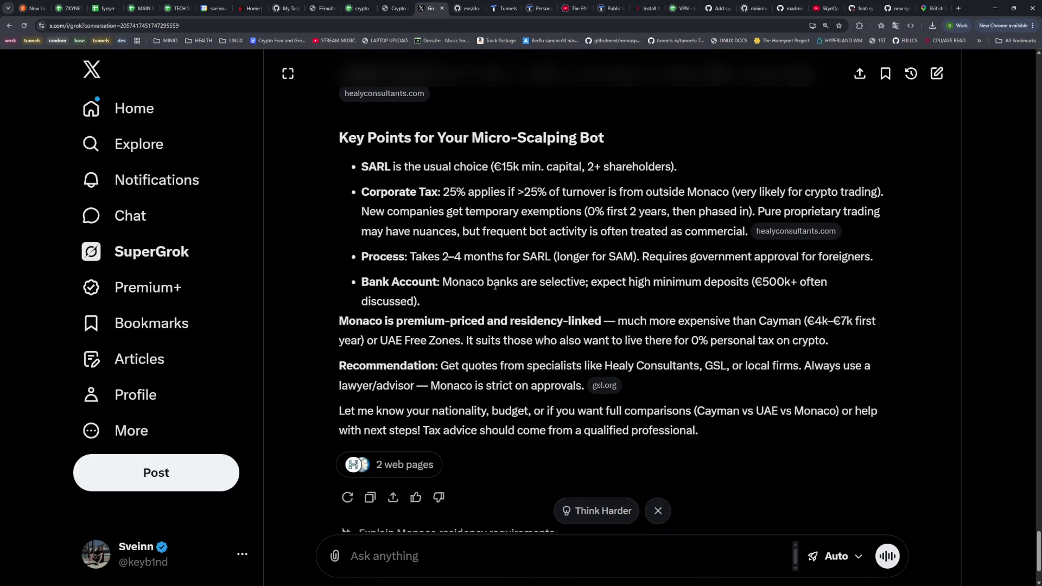
scroll(467, 293, down, 1)
scroll(456, 337, up, 4)
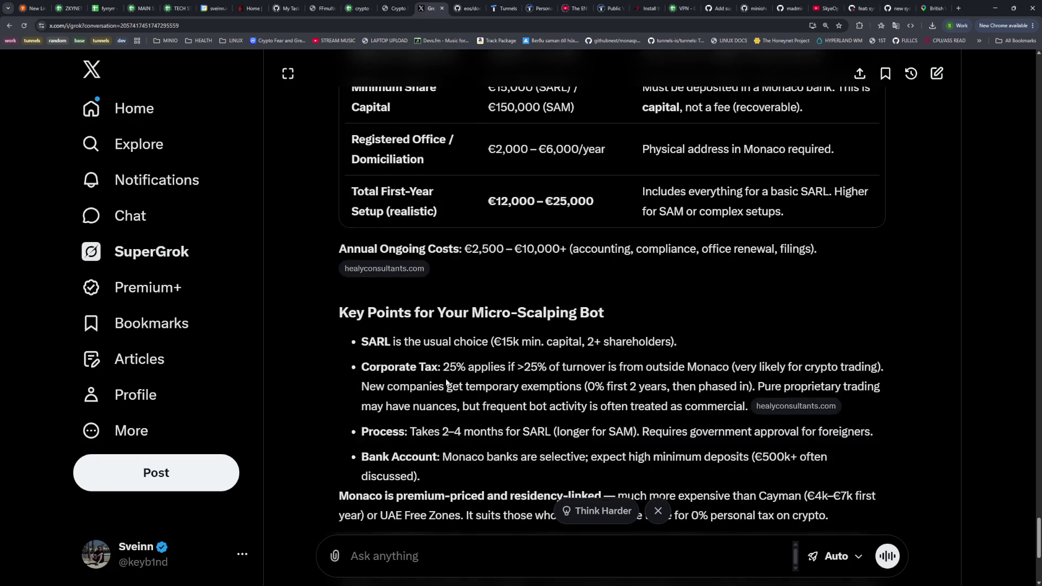
Note the 25% turnover condition for corporate tax and that crypto trading likely qualifies
drag(471, 360, 744, 364)
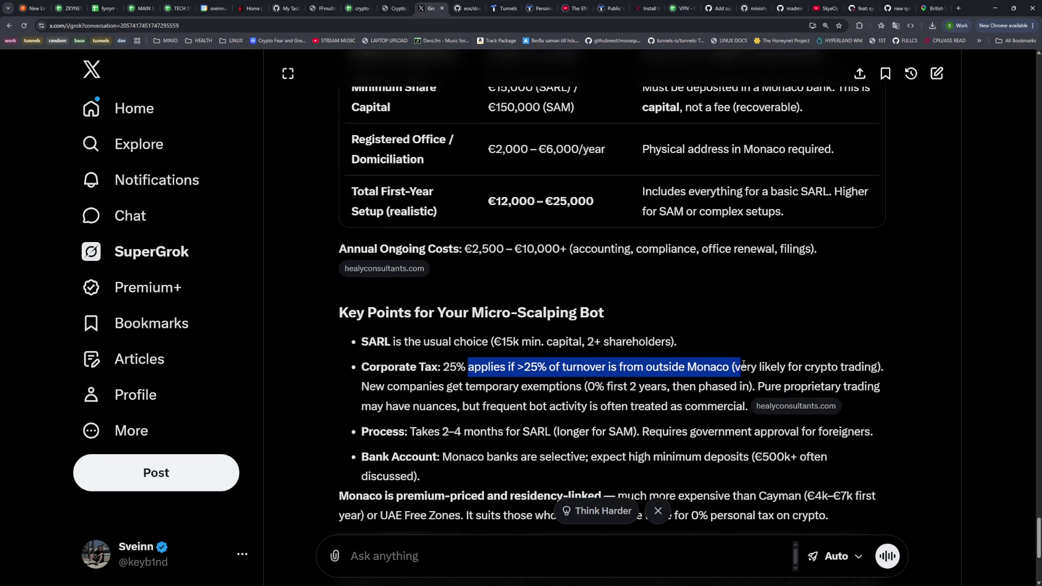
click(507, 379)
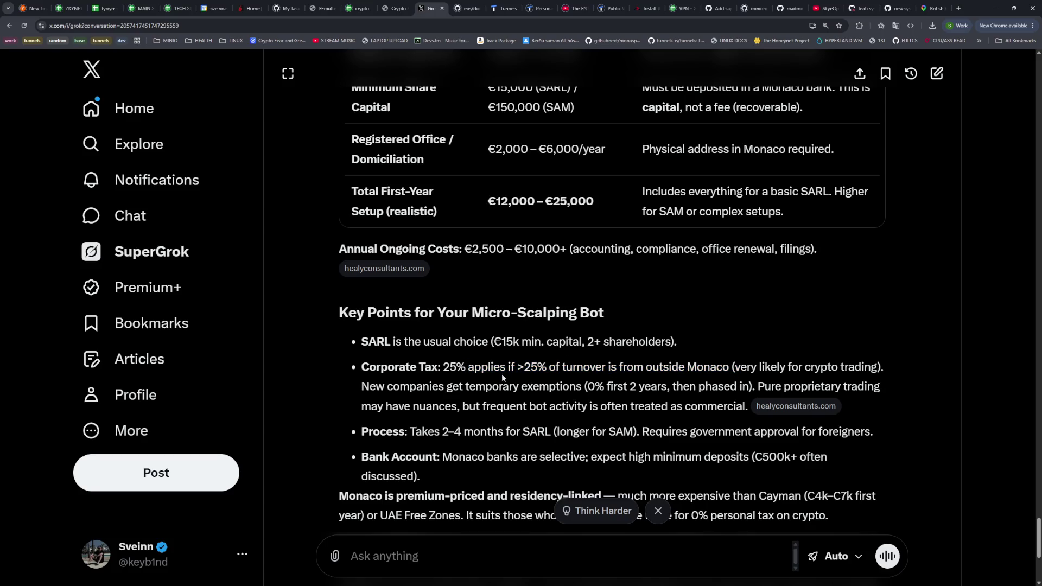
double_click(452, 369)
drag(508, 368, 891, 379)
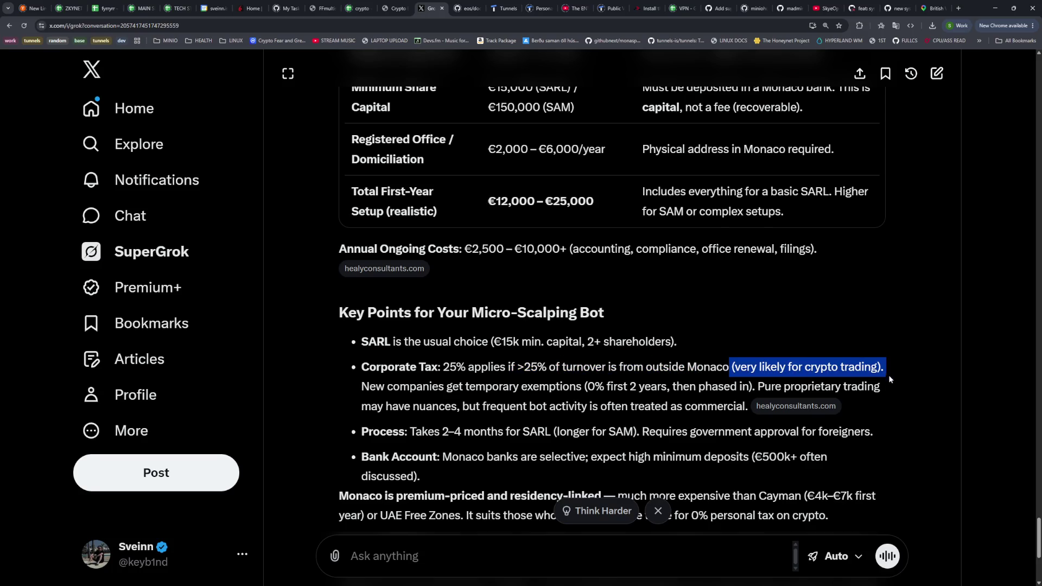
click(501, 441)
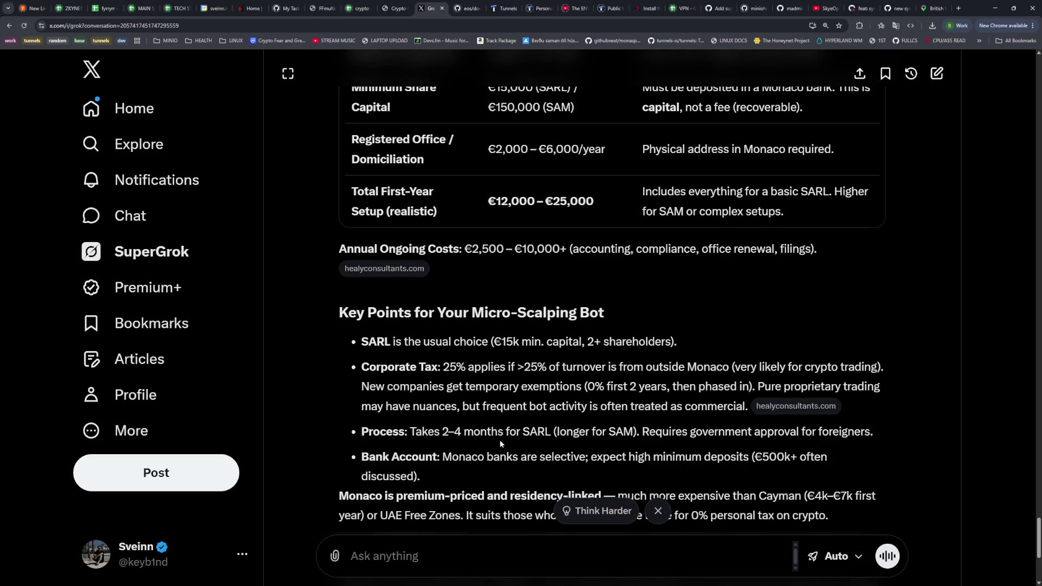
scroll(487, 443, up, 10)
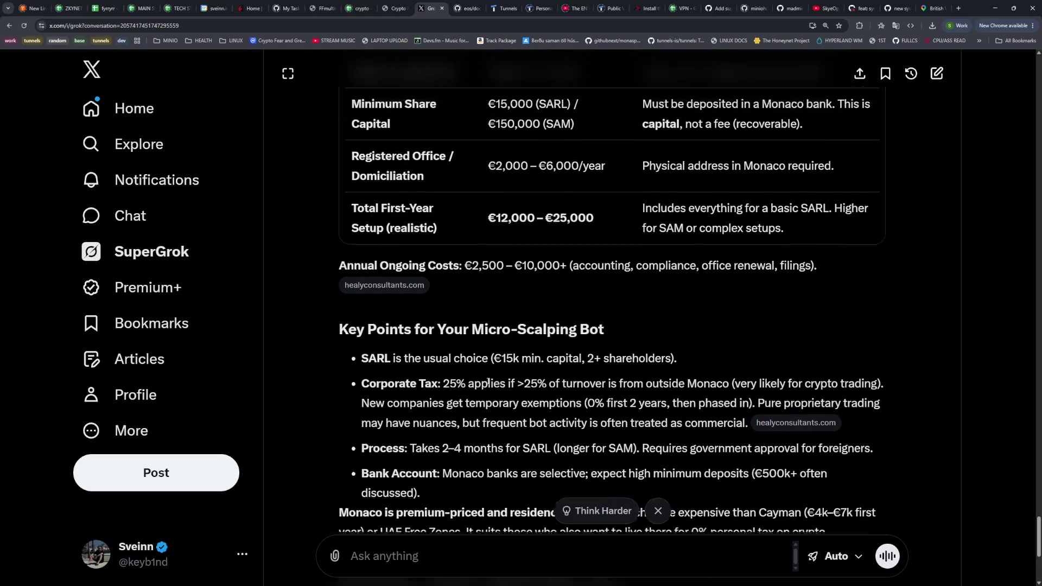
scroll(592, 392, down, 2)
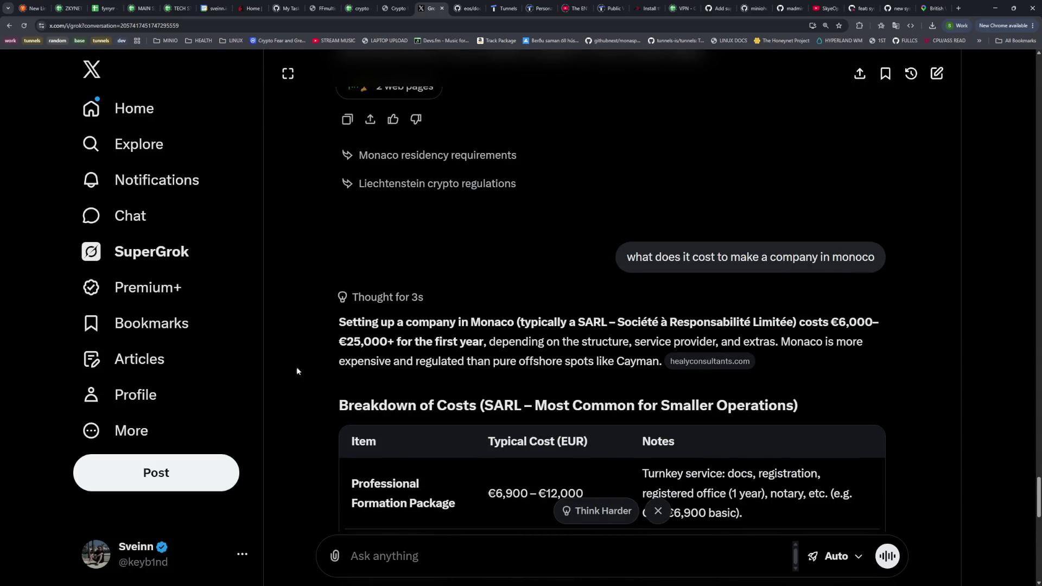
Recheck the €25,000+ first-year cost, then start a new empty SuperGrok chat
drag(343, 344, 398, 343)
click(410, 345)
drag(356, 346, 403, 344)
click(457, 360)
scroll(559, 462, up, 15)
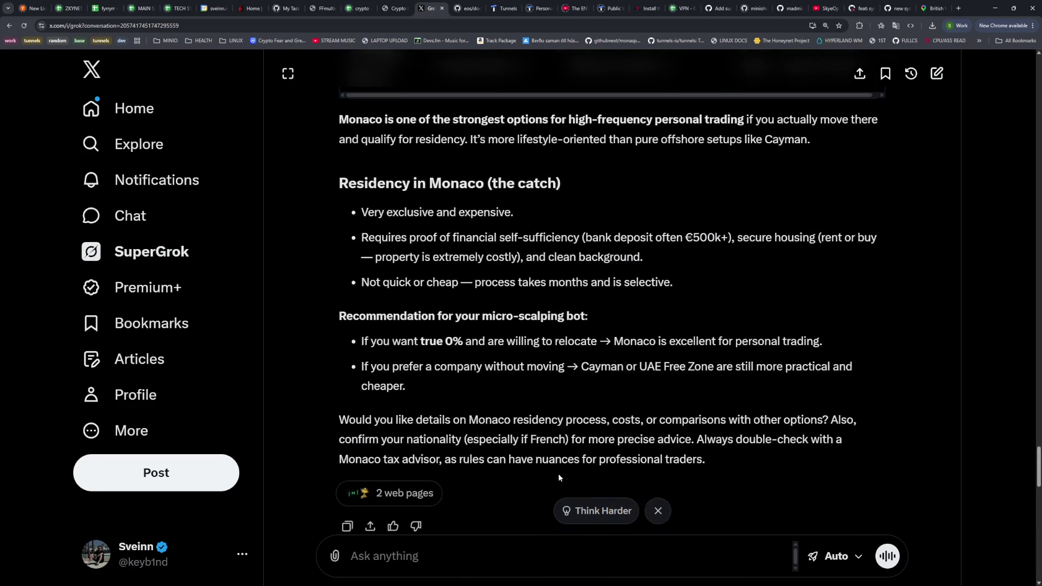
click(152, 251)
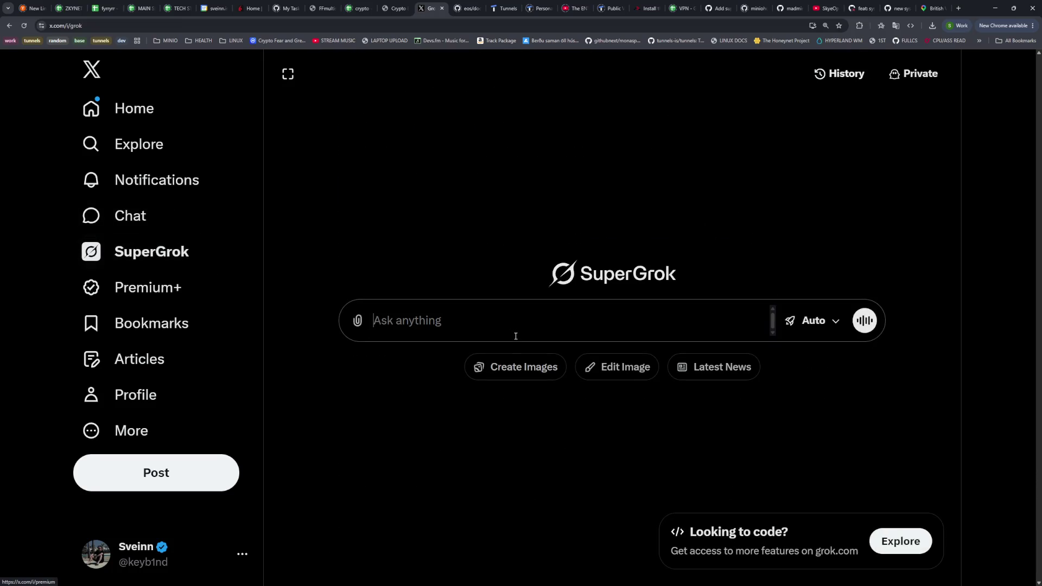
Ask Grok 'can companies be set up in the cayman islands remotely ?'
text(can companie)
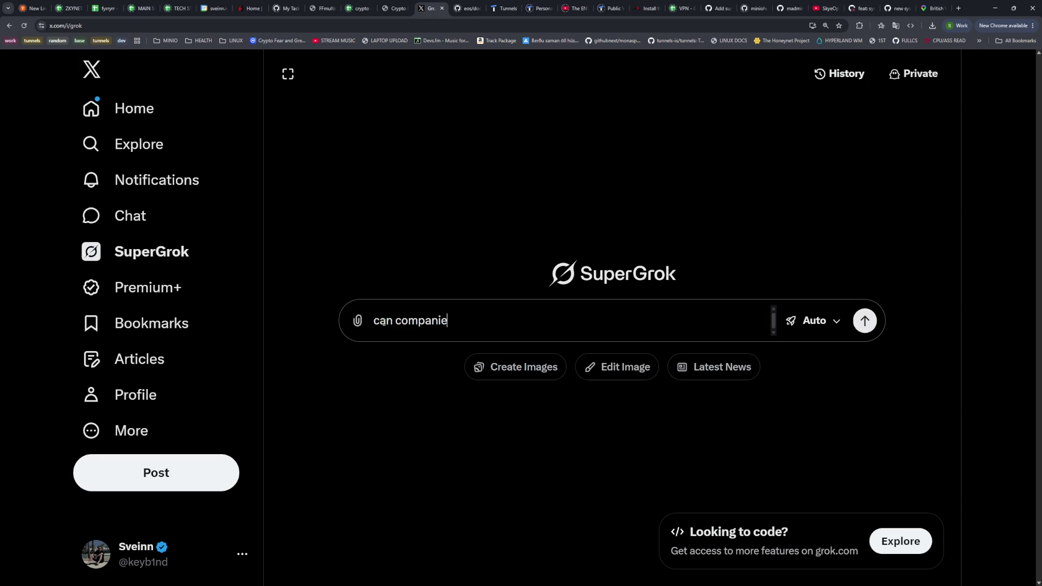
text(s be set up in the caym)
text(an island)
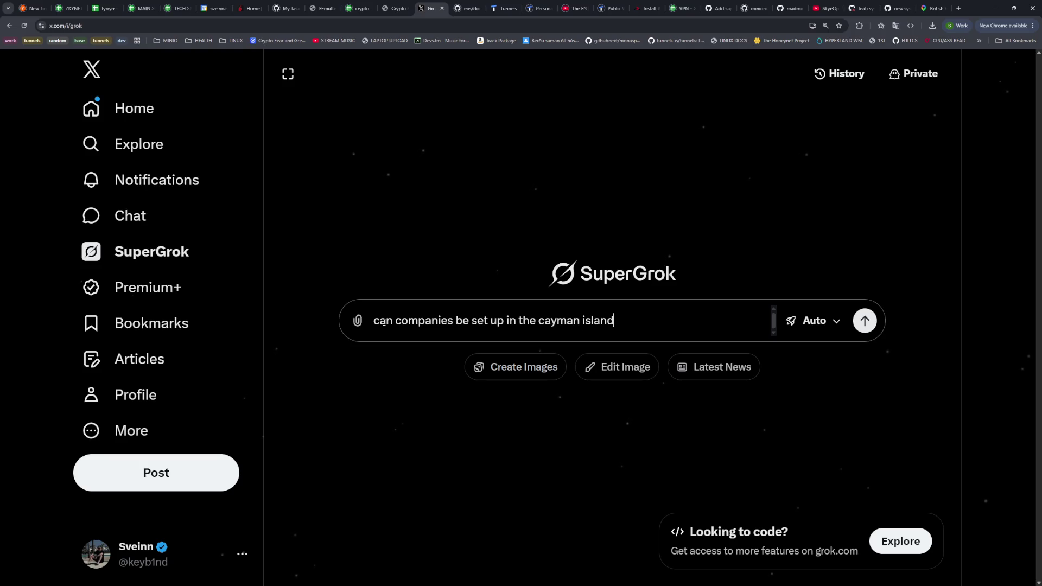
text(s remotely ?)
key(Return)
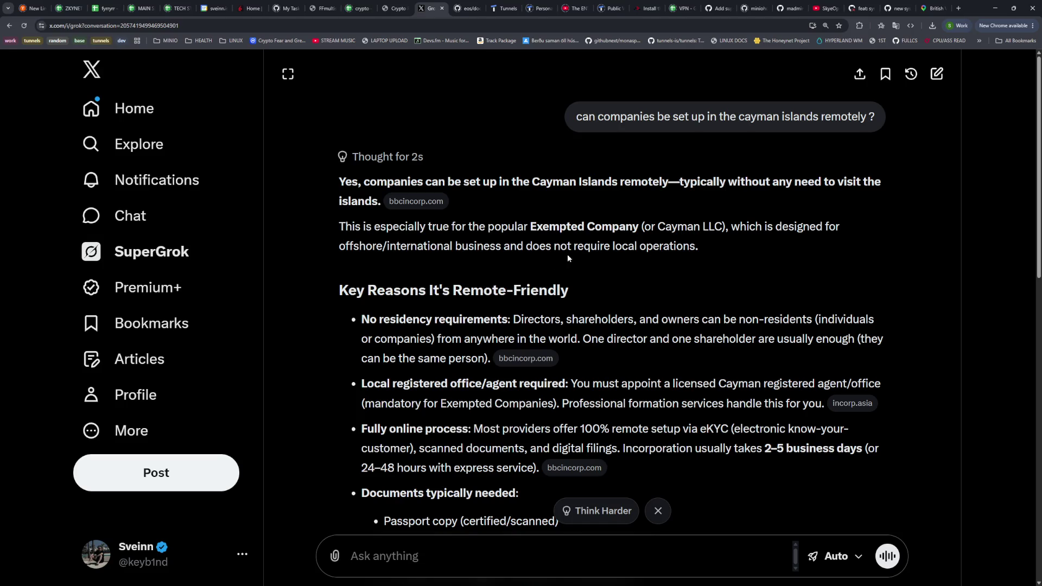
scroll(458, 246, down, 1)
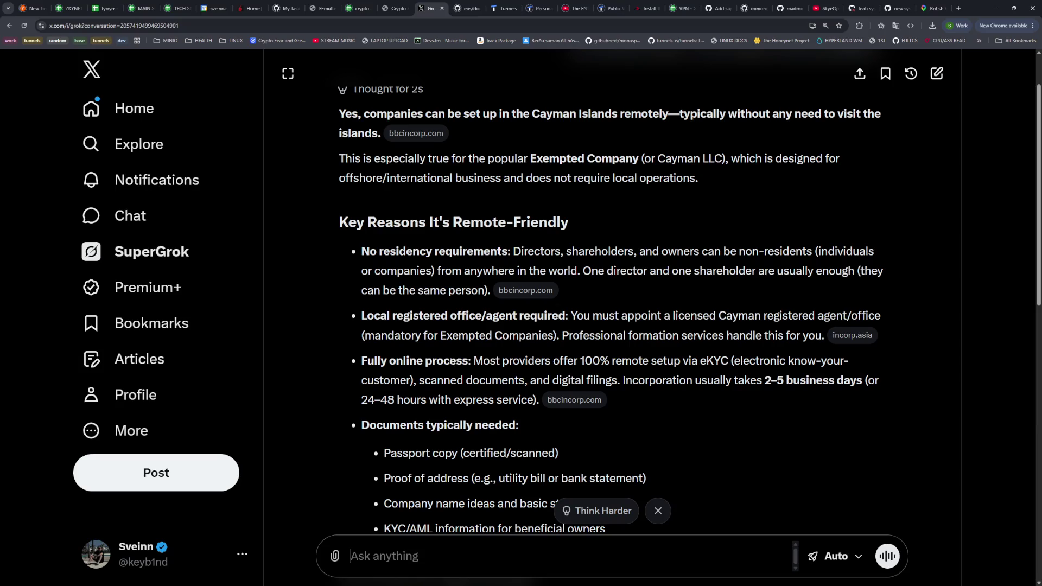
scroll(455, 361, down, 2)
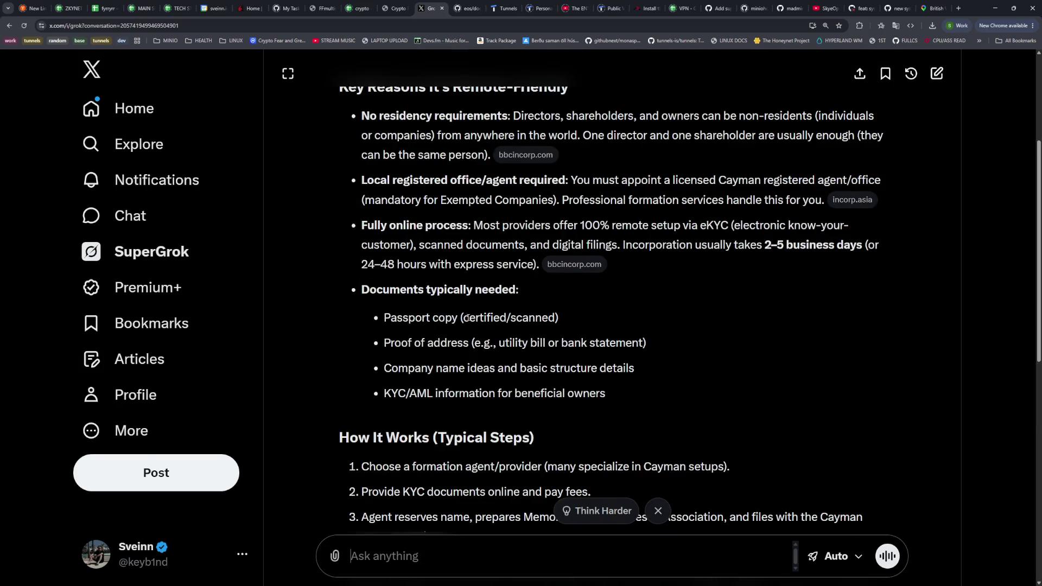
scroll(468, 319, down, 3)
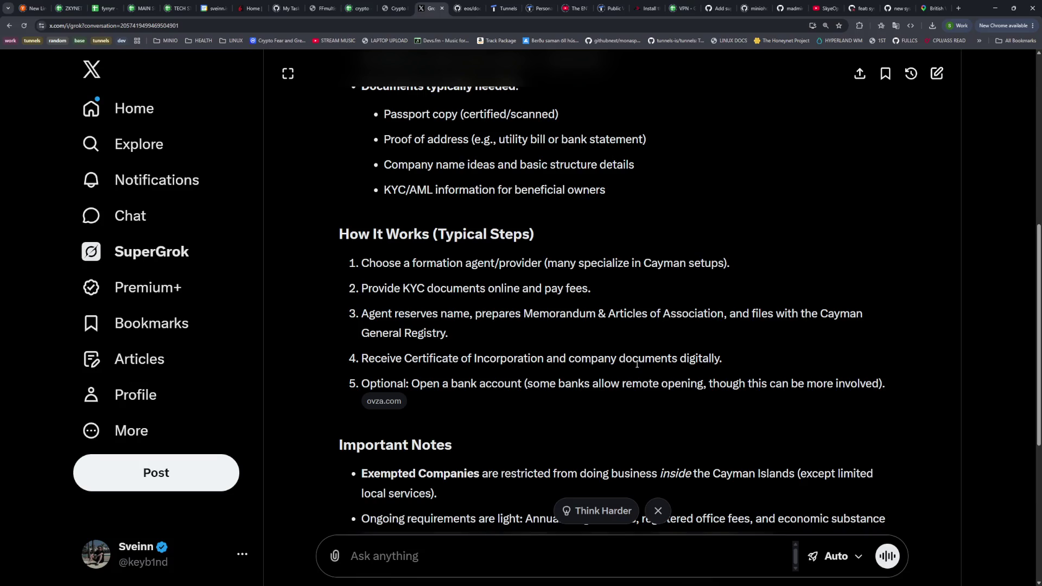
Review the remote bank account, no-business-inside-Cayman and ongoing requirements notes
mouse_move(449, 383)
mouse_down()
mouse_move(666, 400)
mouse_move(777, 383)
mouse_up()
scroll(766, 382, down, 3)
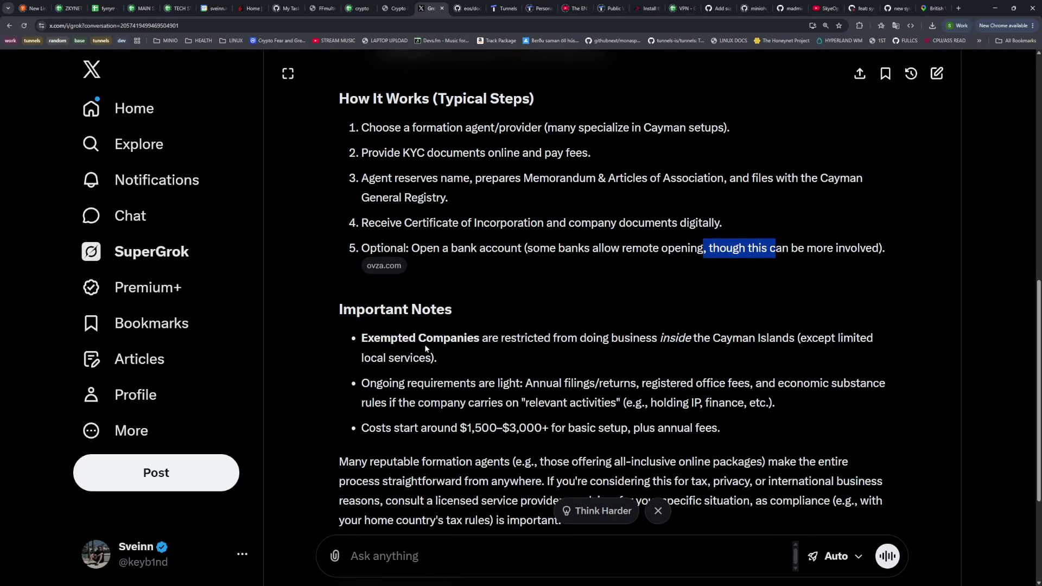
drag(505, 338, 640, 339)
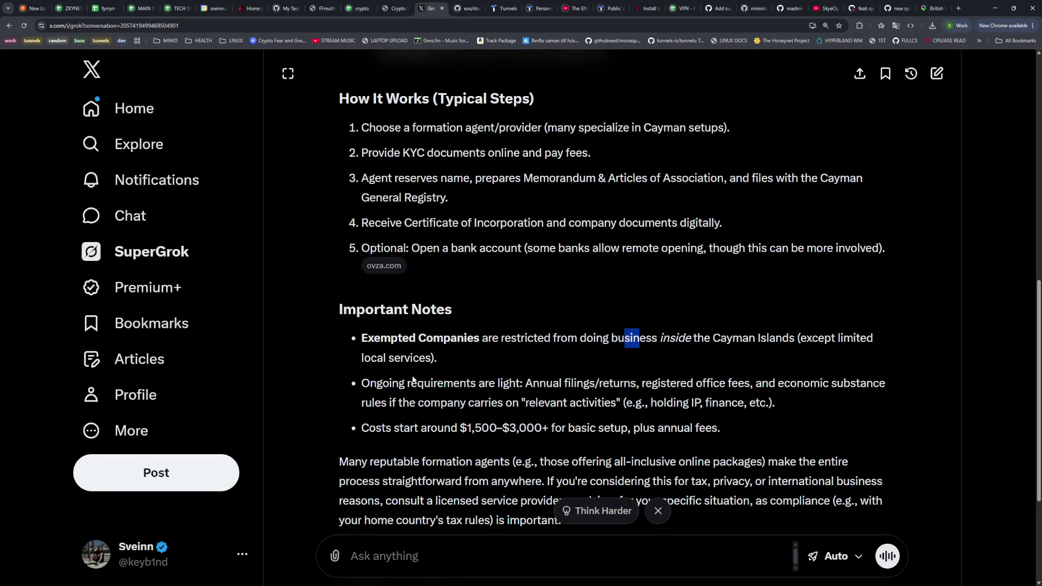
drag(391, 386, 451, 389)
drag(539, 384, 590, 383)
scroll(579, 366, down, 3)
click(471, 558)
Ask whether a contracting software developer can open a Cayman Islands company for their income
text(as a softw)
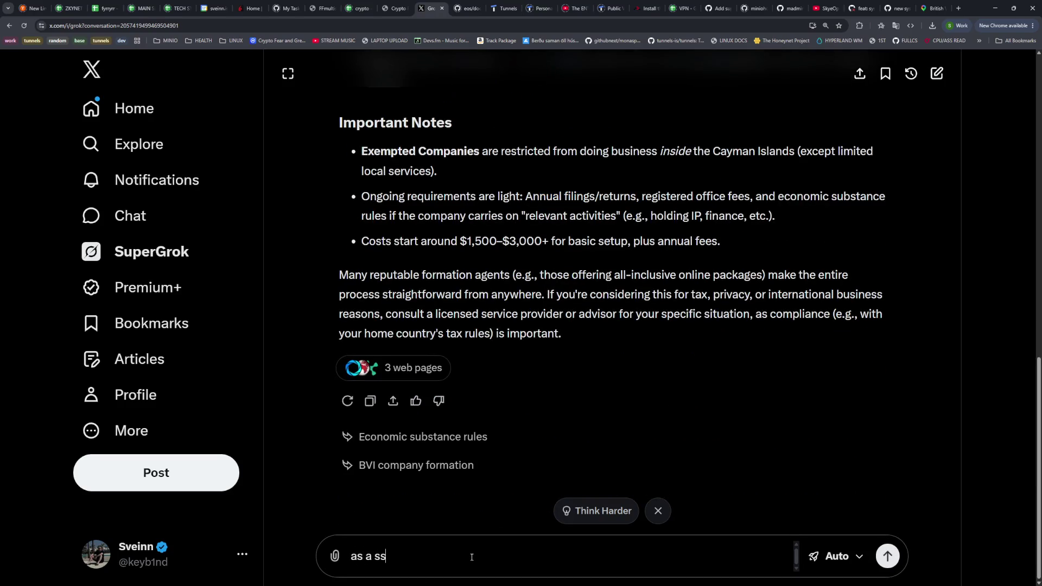
text(are developer,)
text( can I open a company in the cai)
key(BackSpace)
text(yman islands f)
text(or my income )
text(? I'm working as a)
text( contractor ?)
text( .. h)
key(Return)
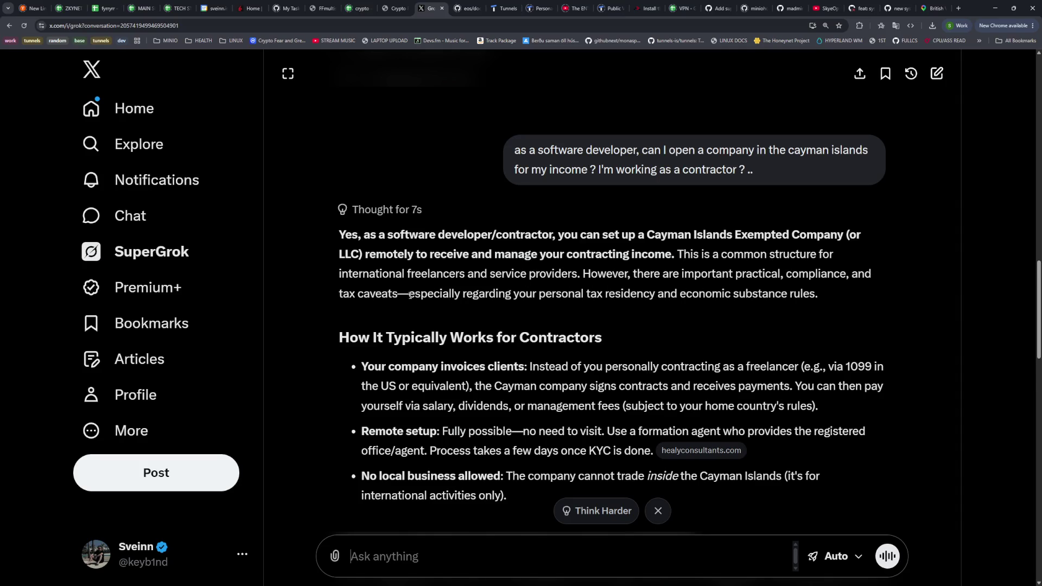
drag(415, 296, 808, 298)
scroll(700, 354, down, 3)
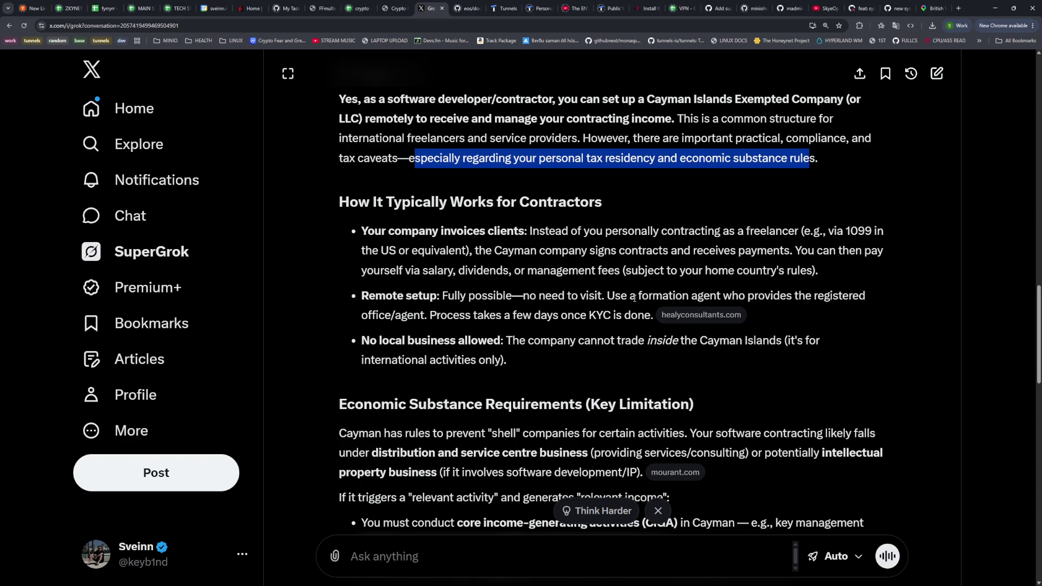
drag(511, 343, 616, 356)
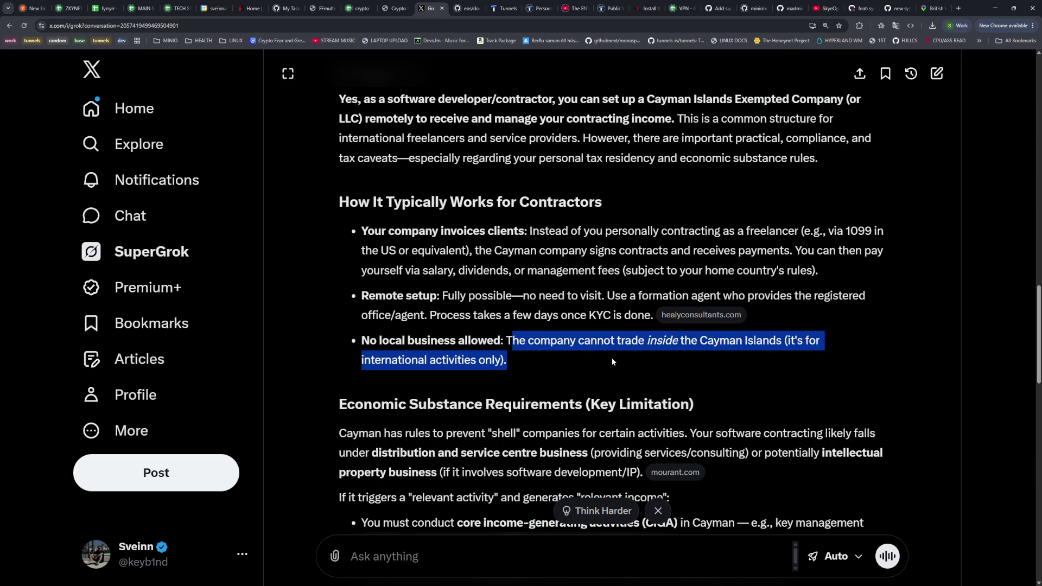
click(611, 358)
scroll(611, 358, down, 2)
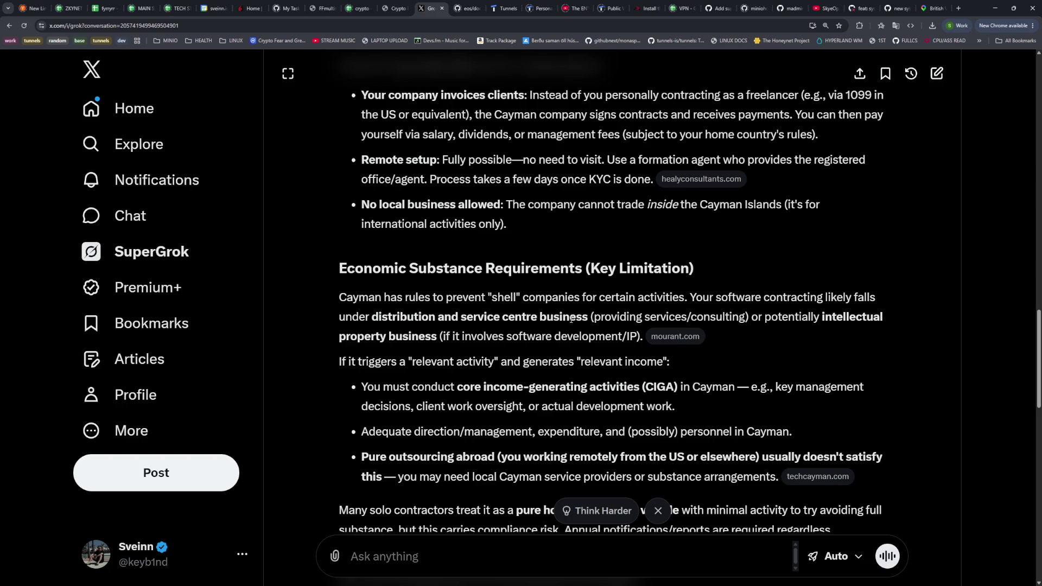
drag(459, 337, 552, 338)
scroll(543, 326, down, 1)
drag(387, 294, 488, 294)
drag(558, 294, 612, 293)
drag(401, 320, 627, 323)
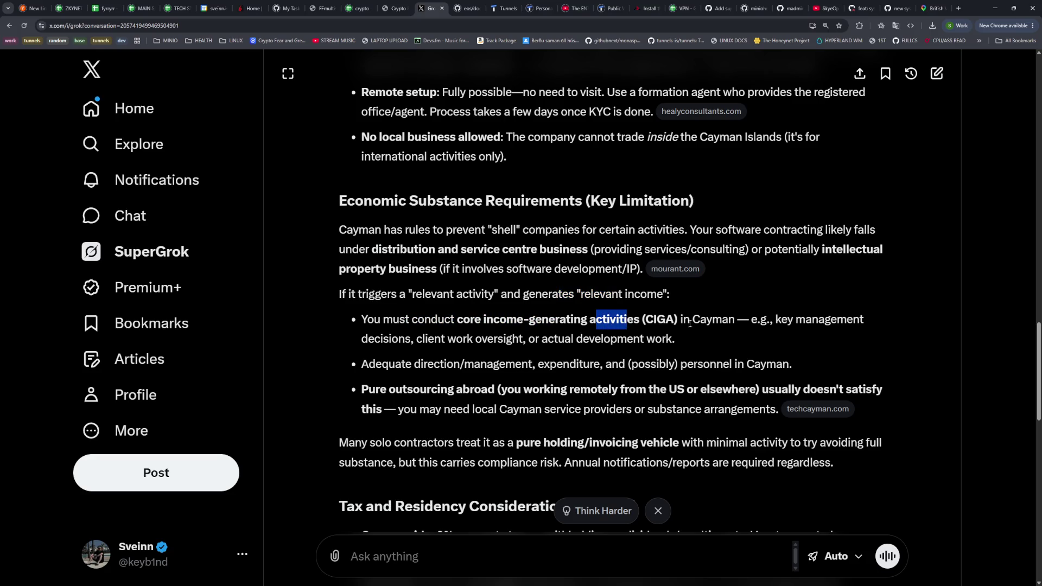
drag(422, 339, 489, 339)
drag(553, 338, 647, 342)
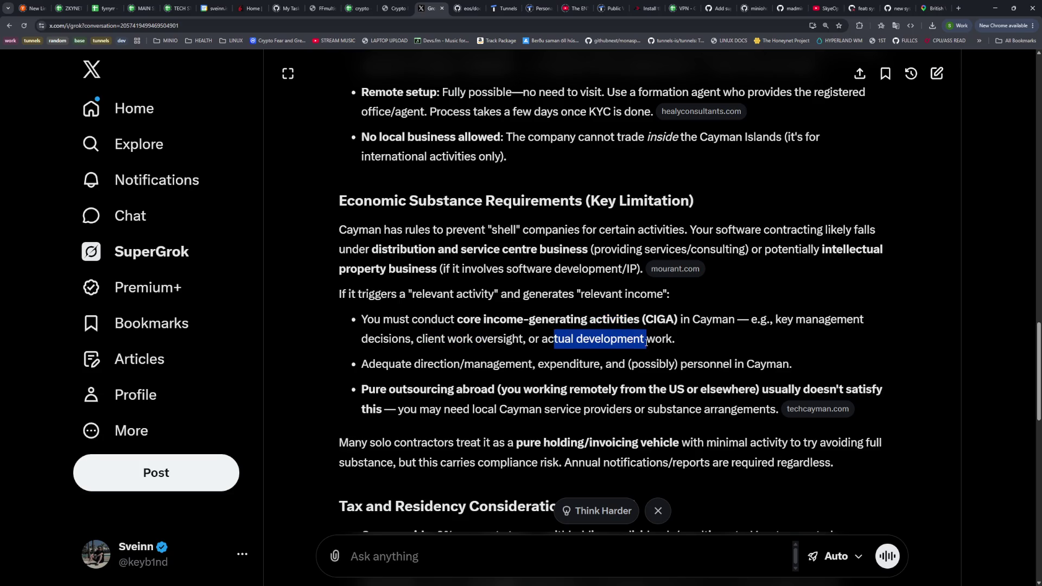
click(647, 342)
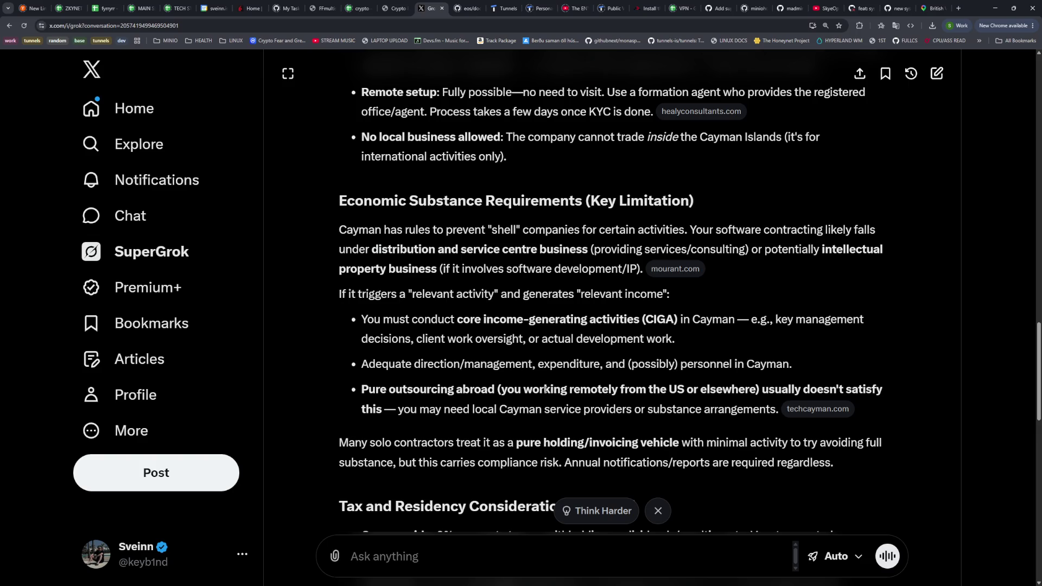
drag(398, 411, 496, 412)
drag(545, 412, 744, 414)
scroll(744, 414, down, 2)
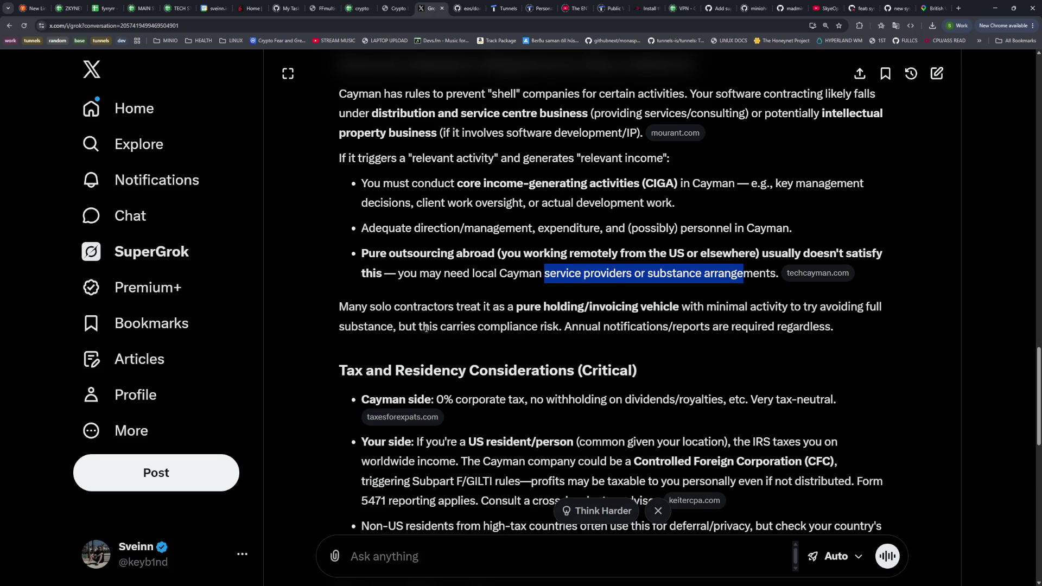
scroll(546, 330, down, 2)
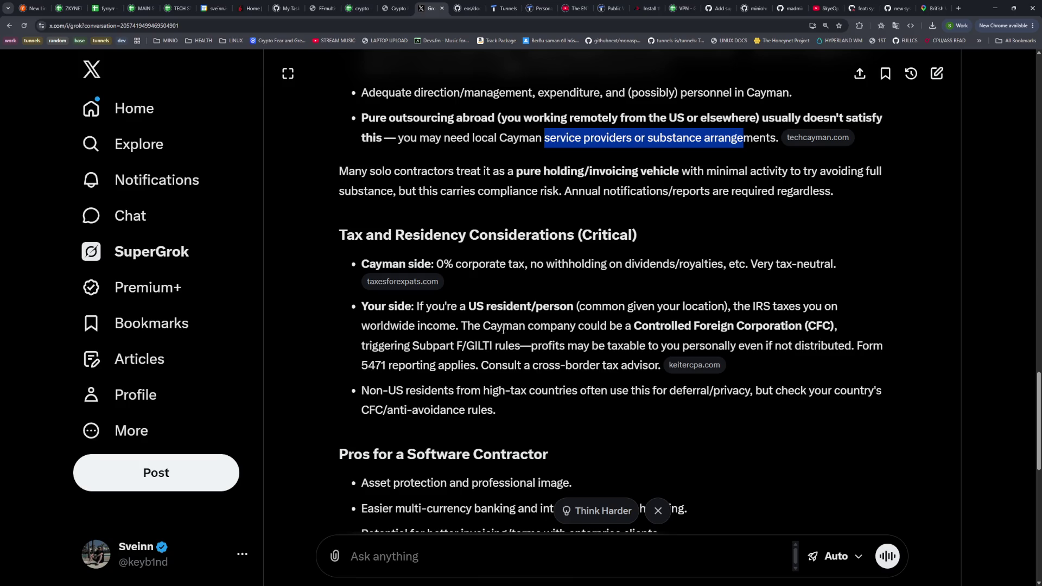
scroll(505, 331, down, 2)
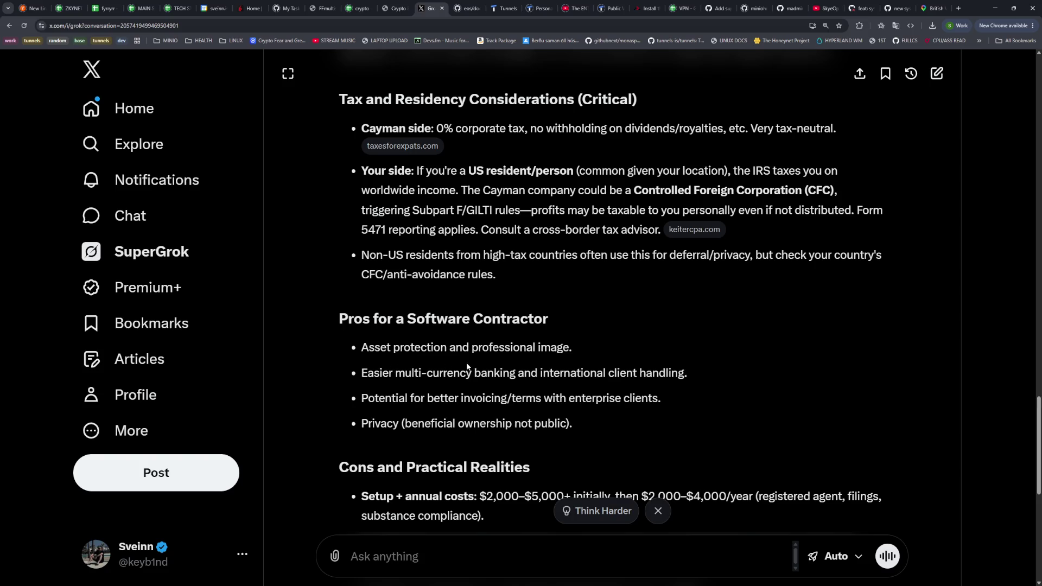
scroll(470, 362, down, 3)
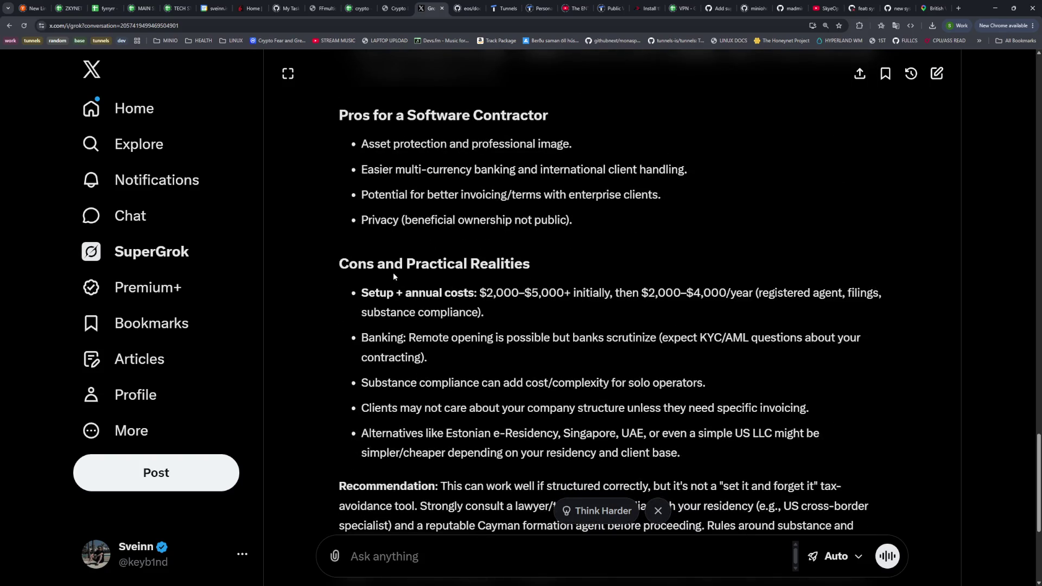
drag(576, 294, 468, 294)
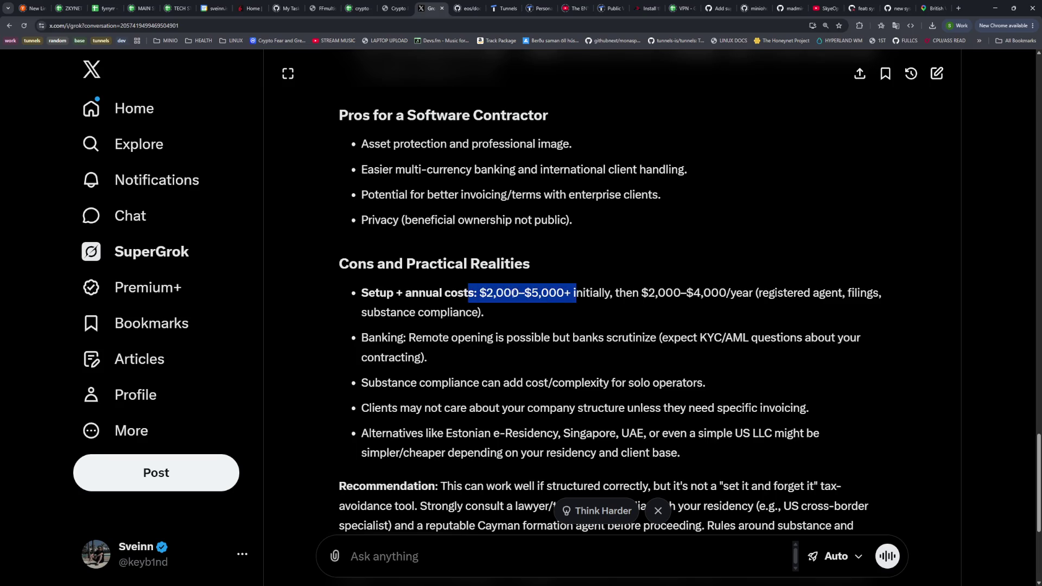
mouse_move(749, 294)
mouse_down()
mouse_move(619, 294)
mouse_move(642, 289)
mouse_up()
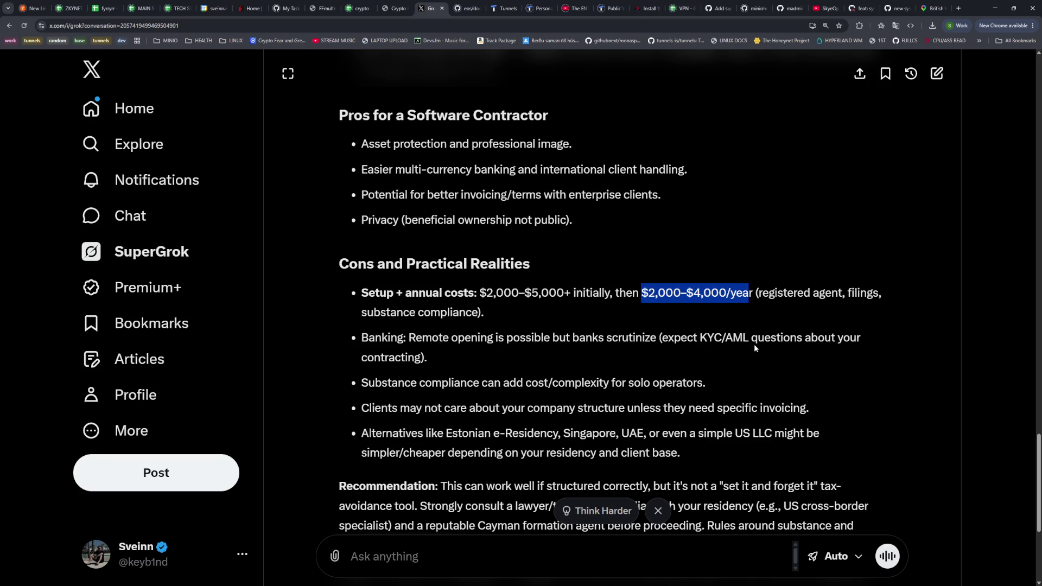
drag(385, 382, 609, 383)
drag(381, 407, 776, 409)
scroll(744, 403, down, 1)
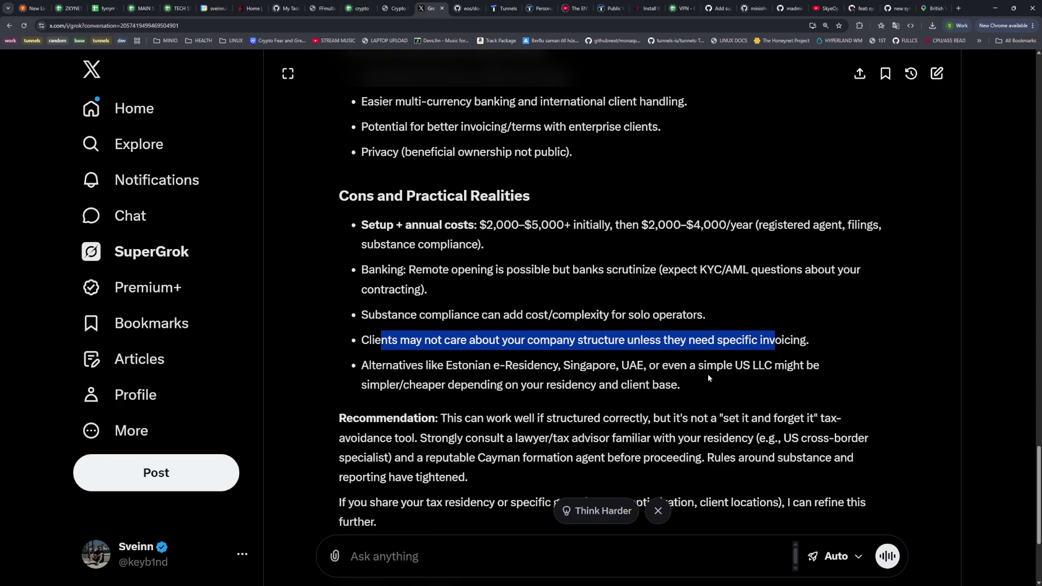
drag(429, 385, 537, 385)
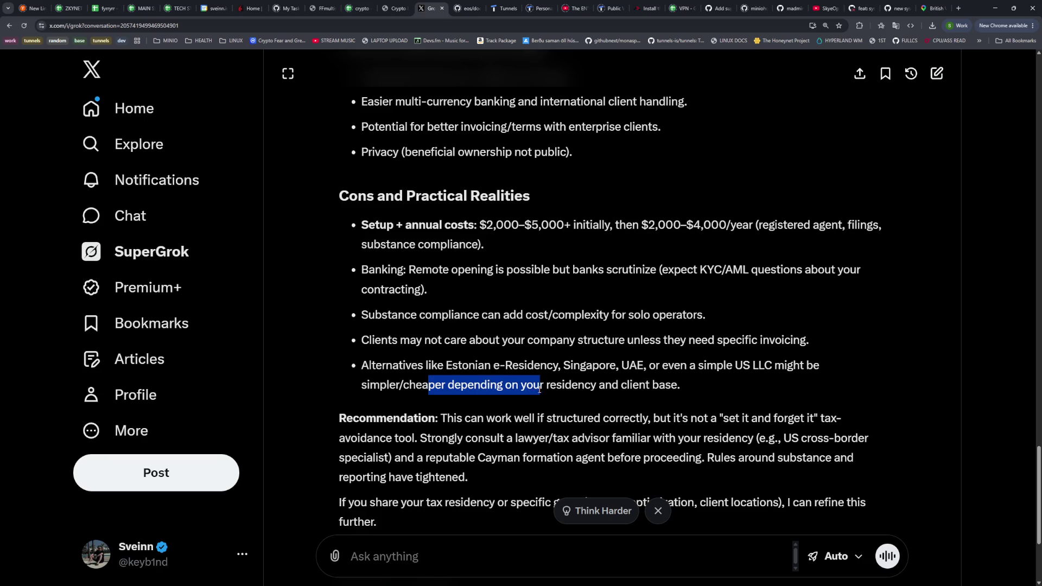
scroll(532, 385, down, 2)
drag(461, 283, 547, 293)
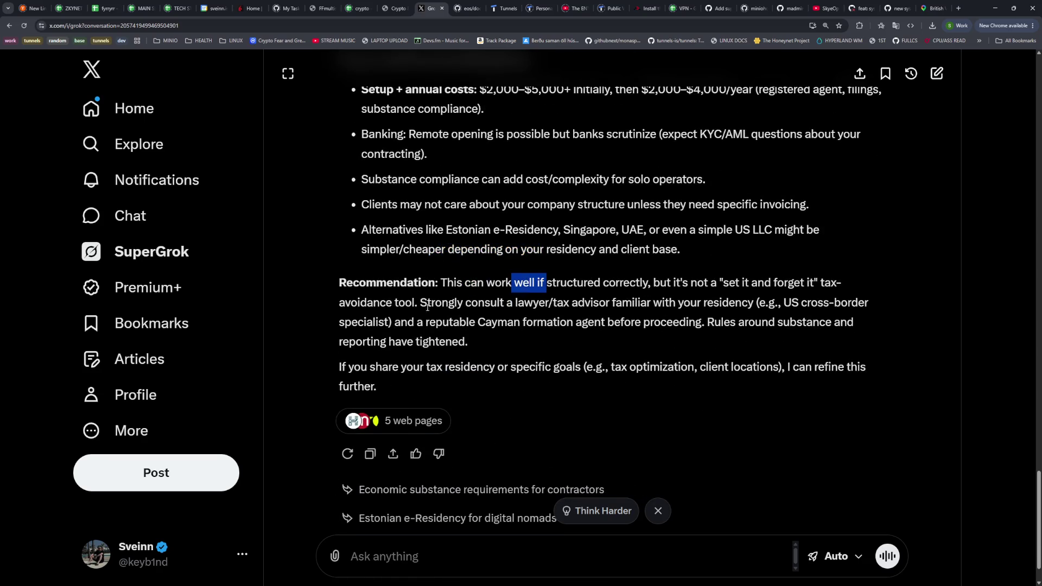
drag(432, 302, 585, 305)
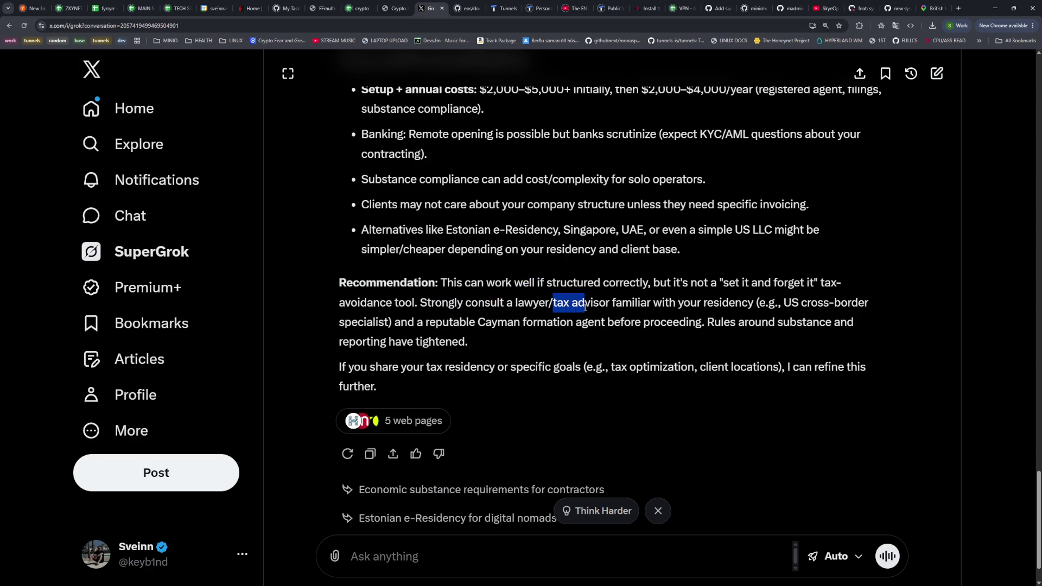
drag(352, 304, 437, 305)
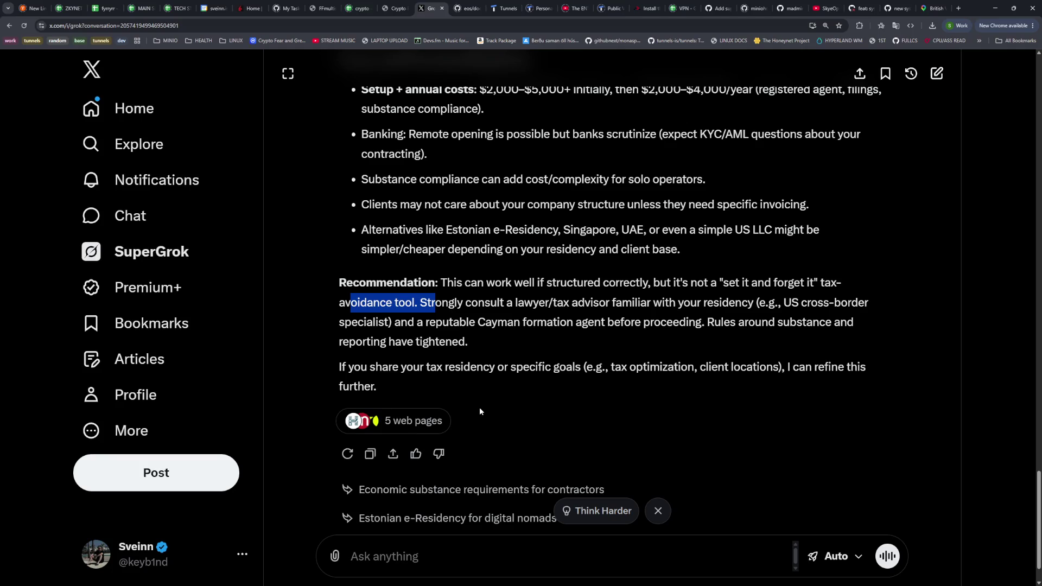
Open a new, empty SuperGrok chat from the left sidebar
click(141, 252)
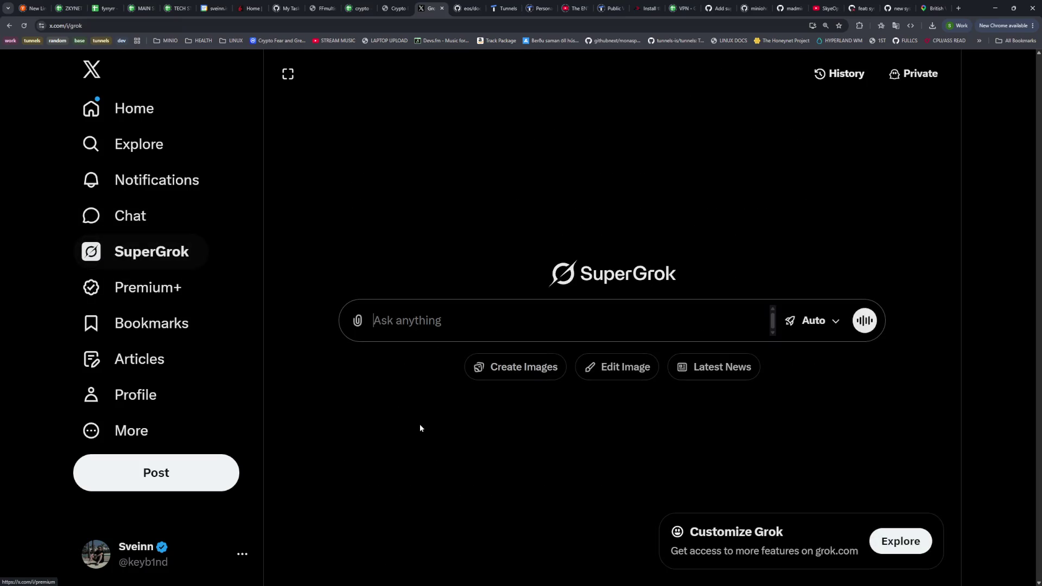
Ask Grok what Estonian e-Residency is, whether an Icelandic citizen can apply, and how taxes work
text(what is )
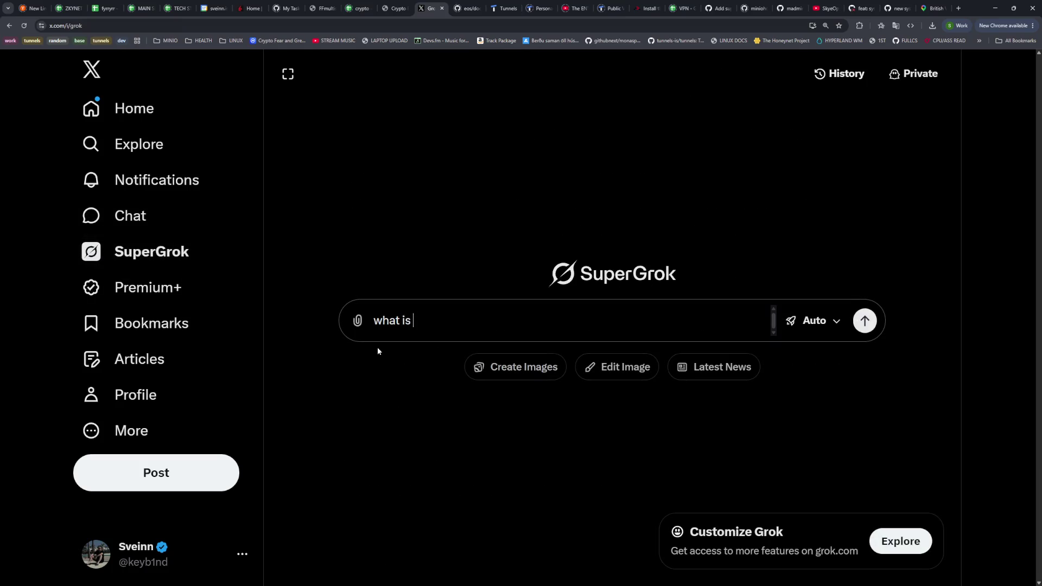
text(estonia e residency)
text(, can I apply for that a)
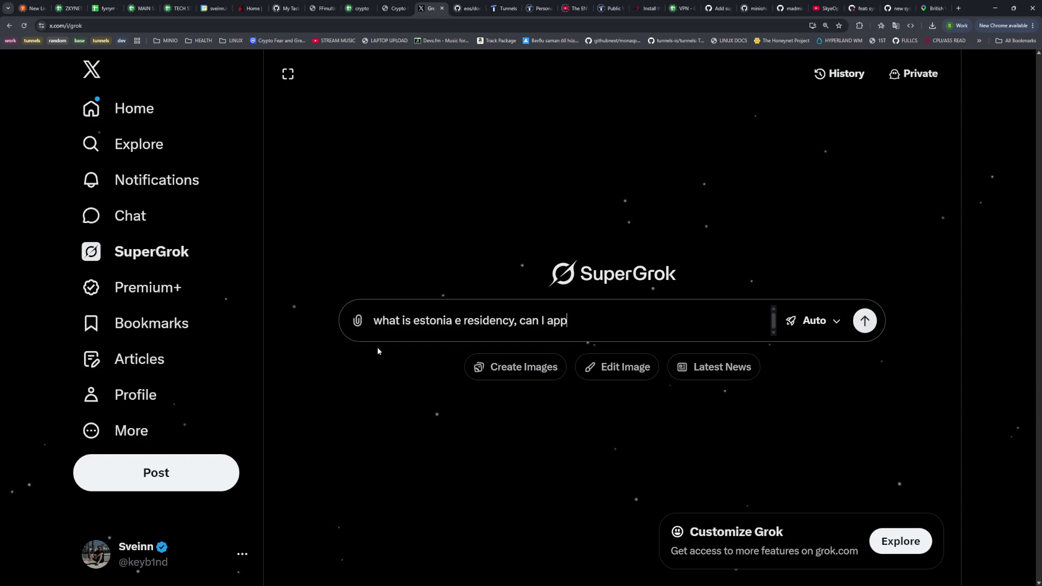
text(s an icela)
text(ndic )
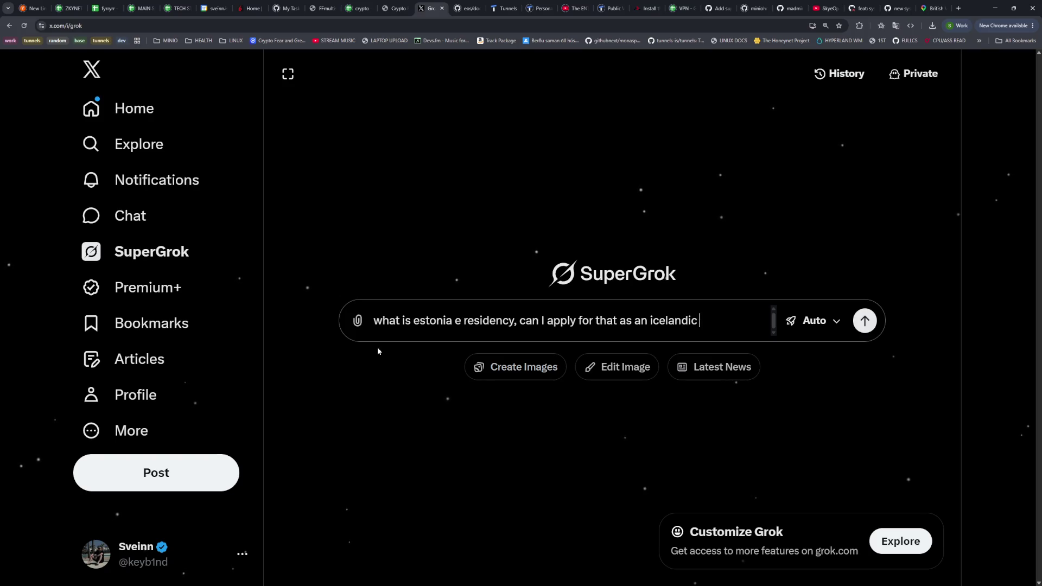
text(citizen and)
key(BackSpace)
key(BackSpace)
key(BackSpace)
text(and how a)
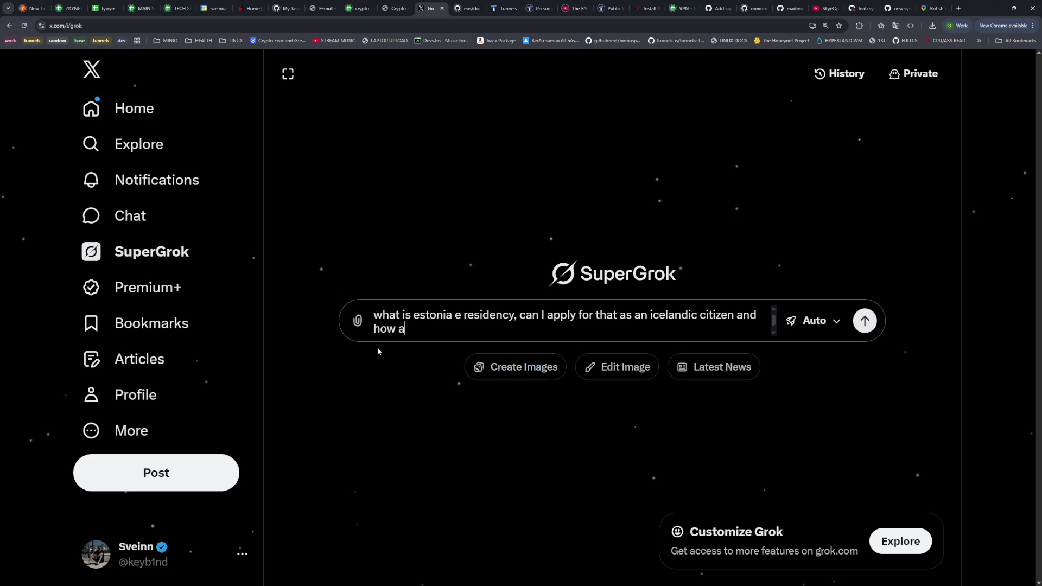
text(re the taxes there ?)
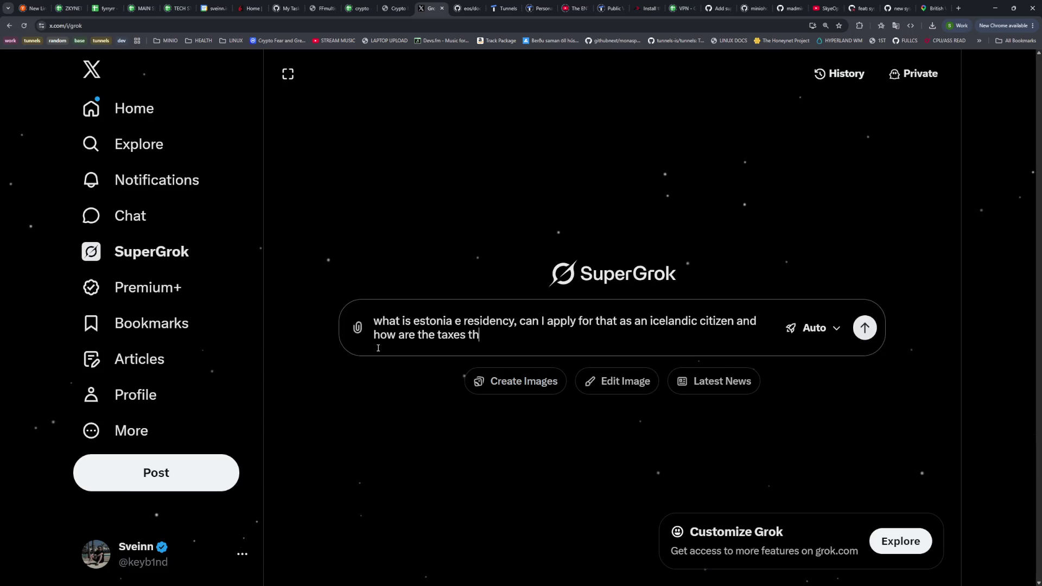
key(Return)
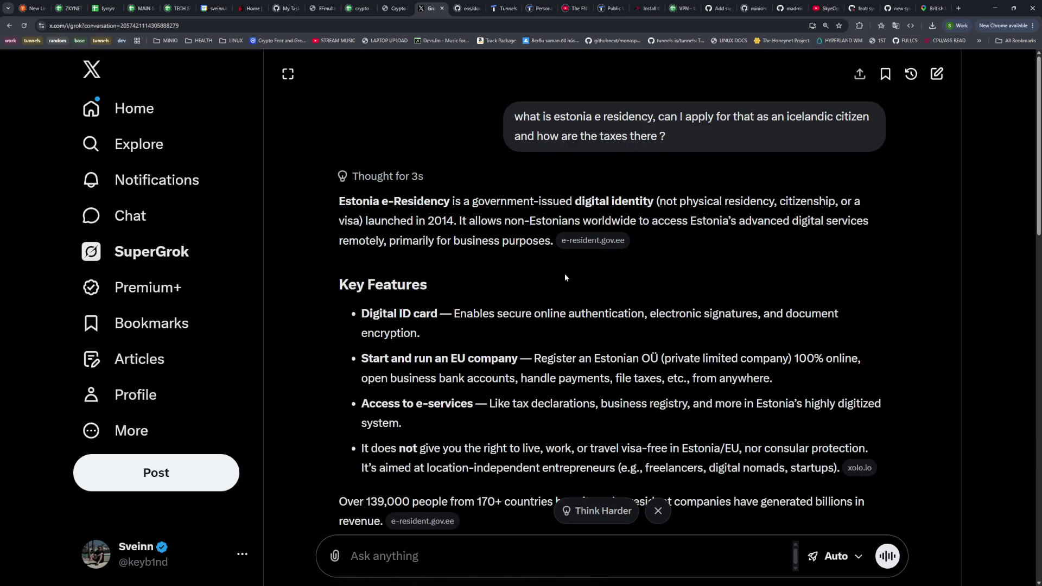
Read Grok's answer down to the Taxes for e-Residents section, highlighting the EU-company phrase
scroll(490, 305, down, 4)
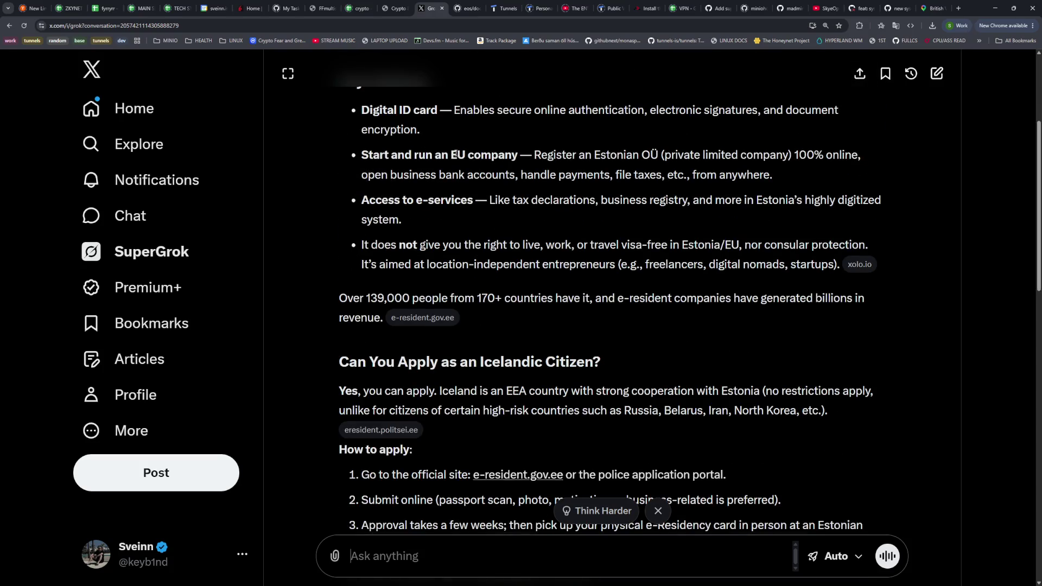
drag(405, 156, 518, 156)
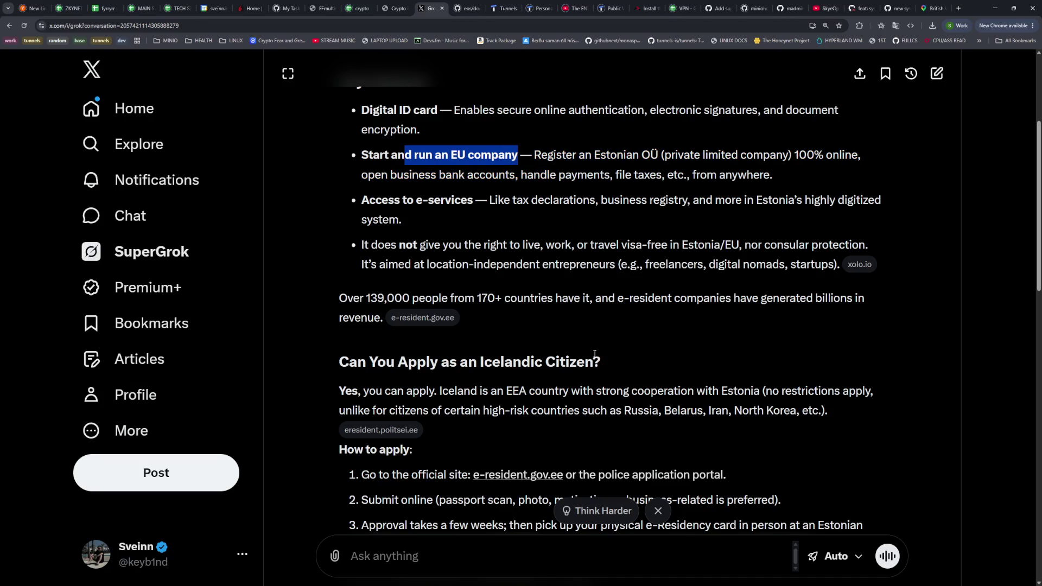
scroll(559, 348, down, 3)
scroll(513, 350, down, 7)
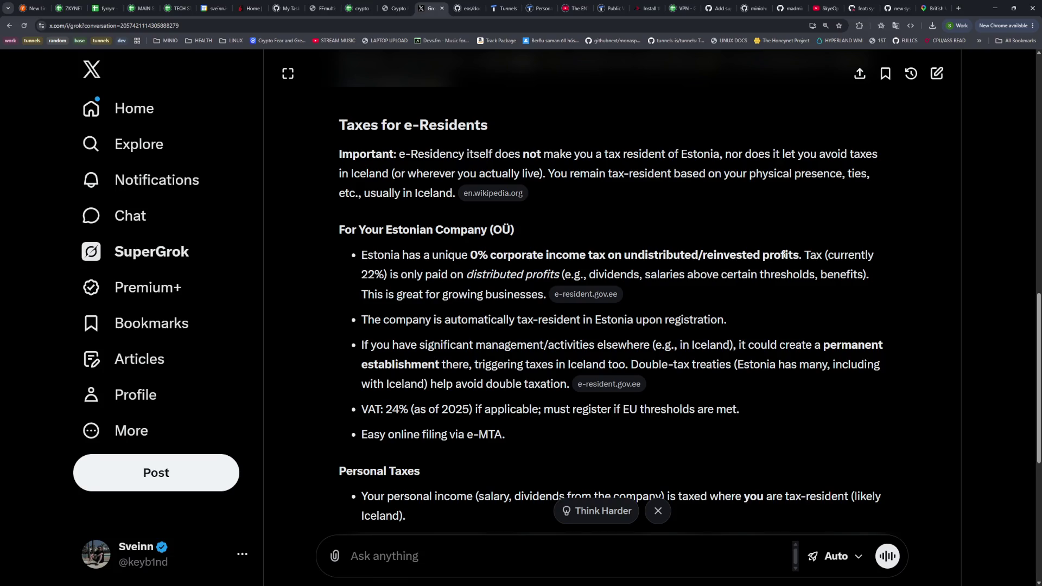
drag(791, 255, 624, 255)
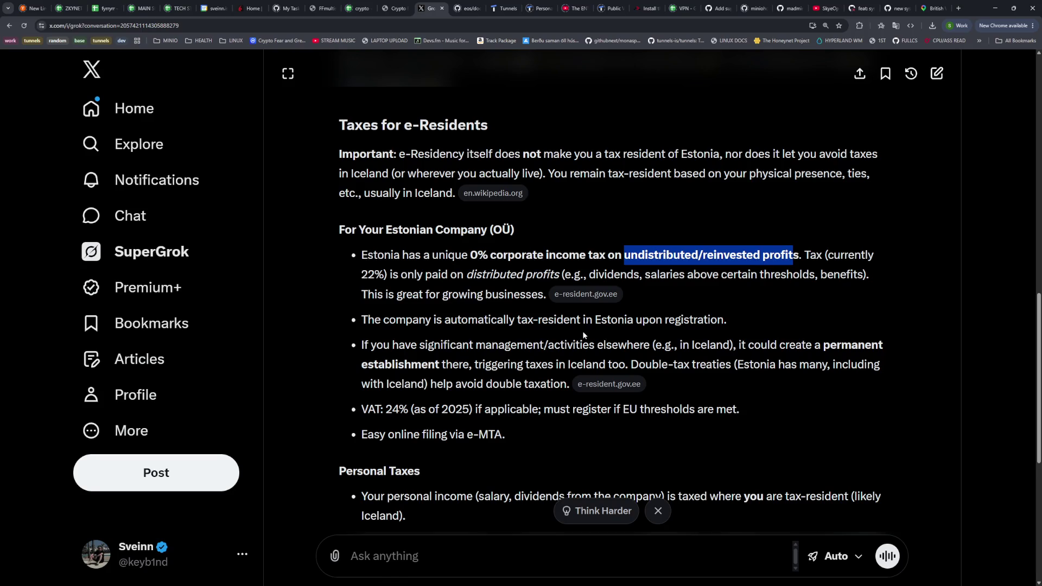
drag(468, 256, 538, 259)
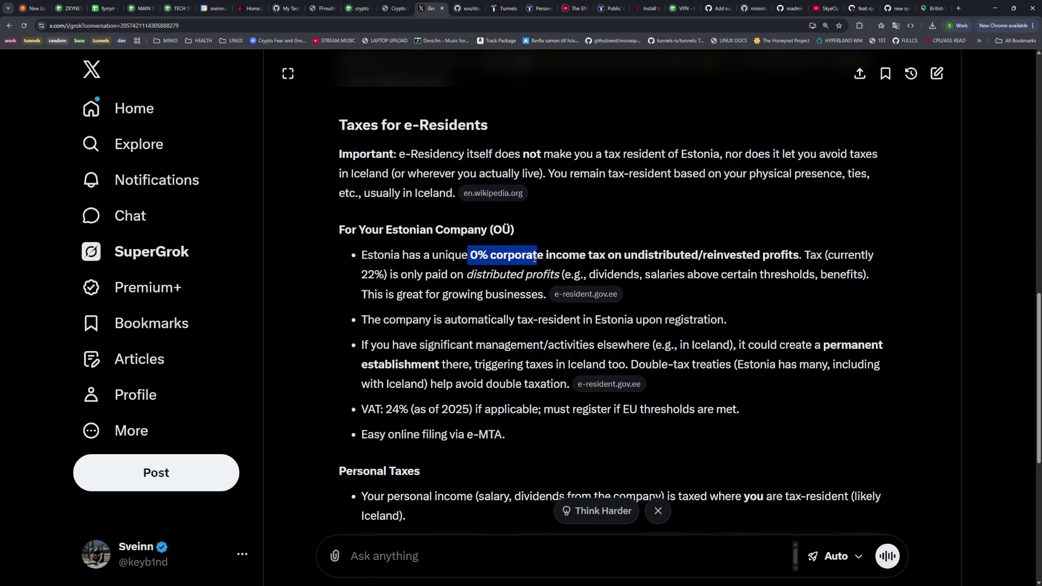
scroll(512, 316, down, 2)
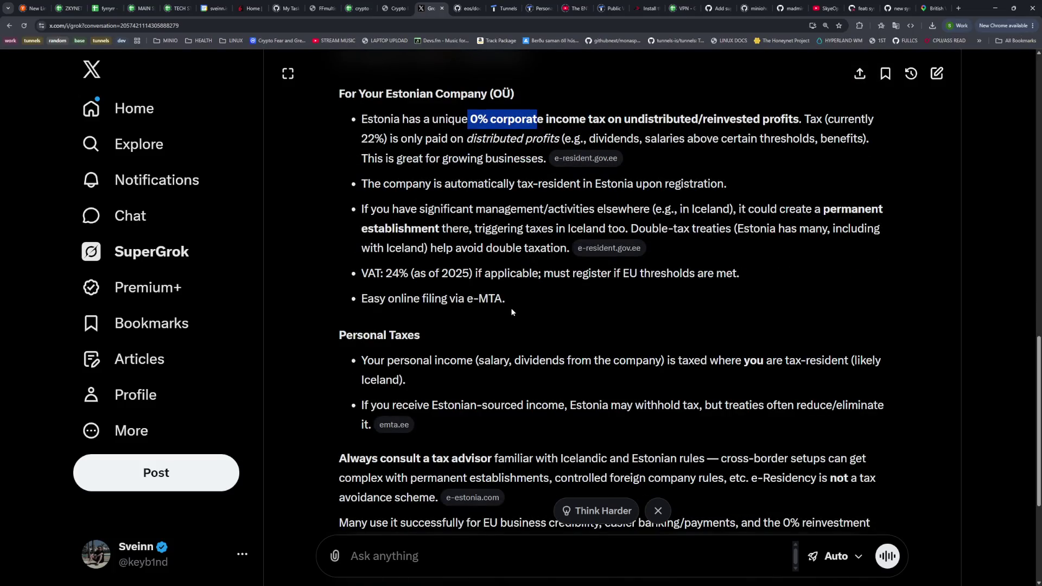
drag(364, 273, 645, 273)
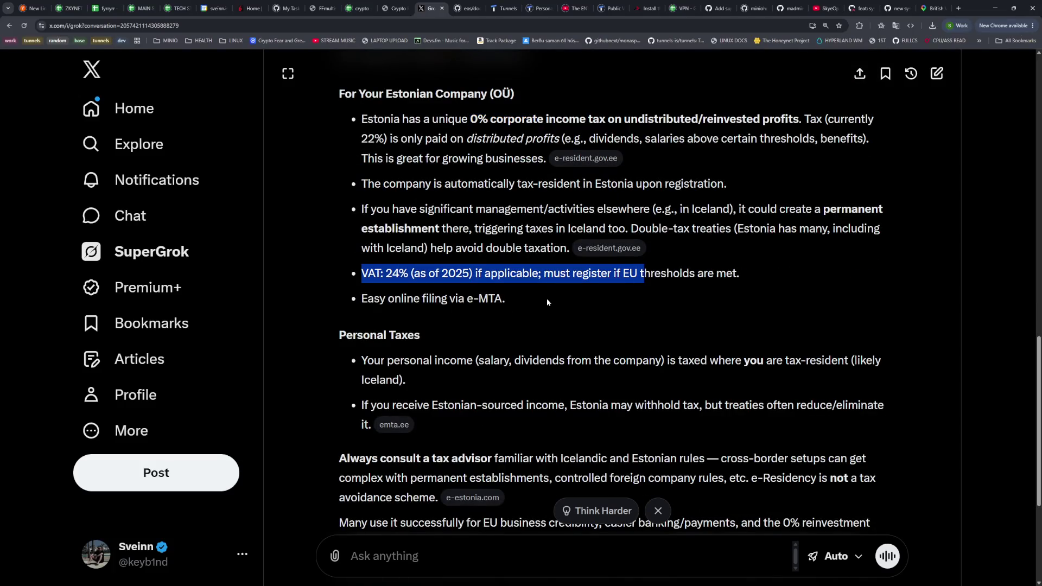
scroll(545, 296, down, 2)
scroll(545, 310, up, 5)
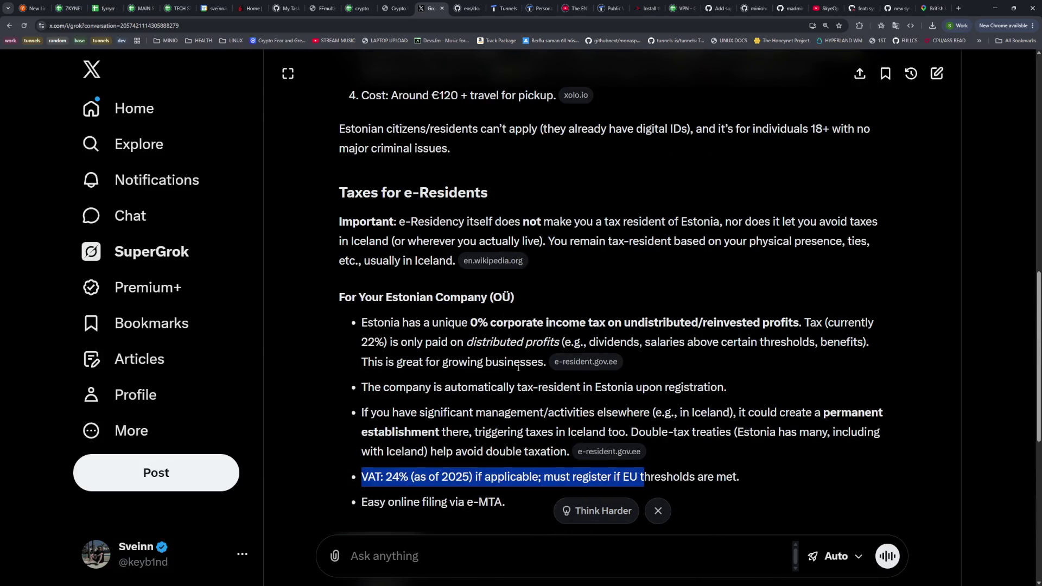
mouse_move(865, 342)
mouse_down()
mouse_move(361, 342)
mouse_move(526, 325)
mouse_move(823, 327)
mouse_move(806, 324)
mouse_up()
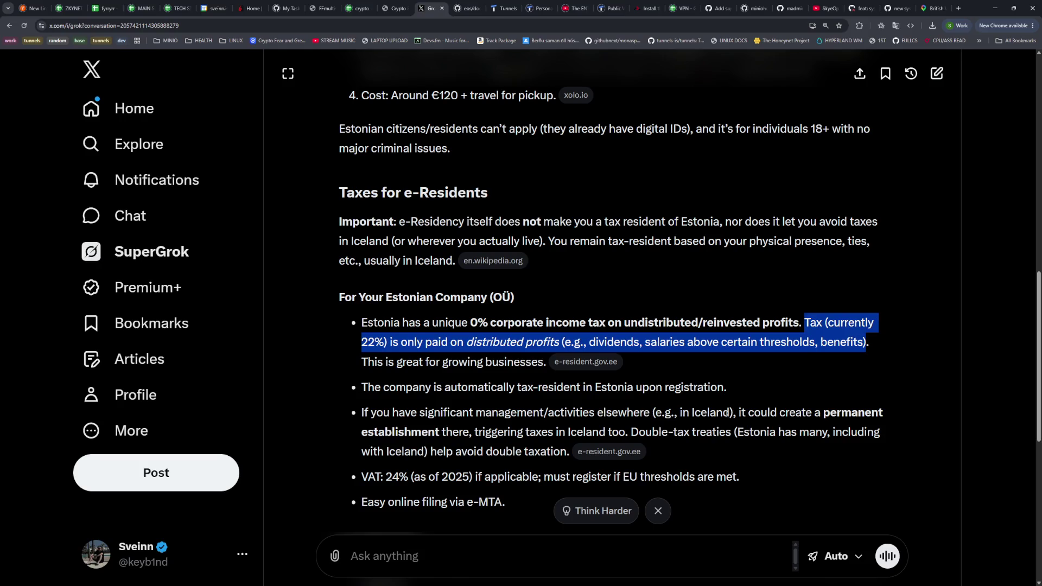
Highlight the Estonian 0% corporate tax explanation while reading, then clear the selection
click(504, 320)
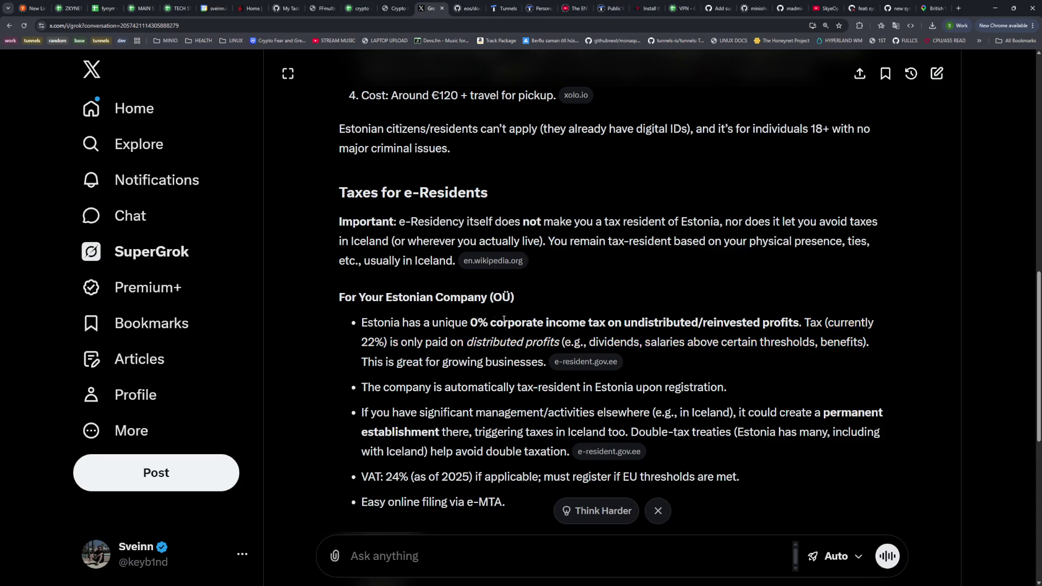
drag(404, 328, 864, 346)
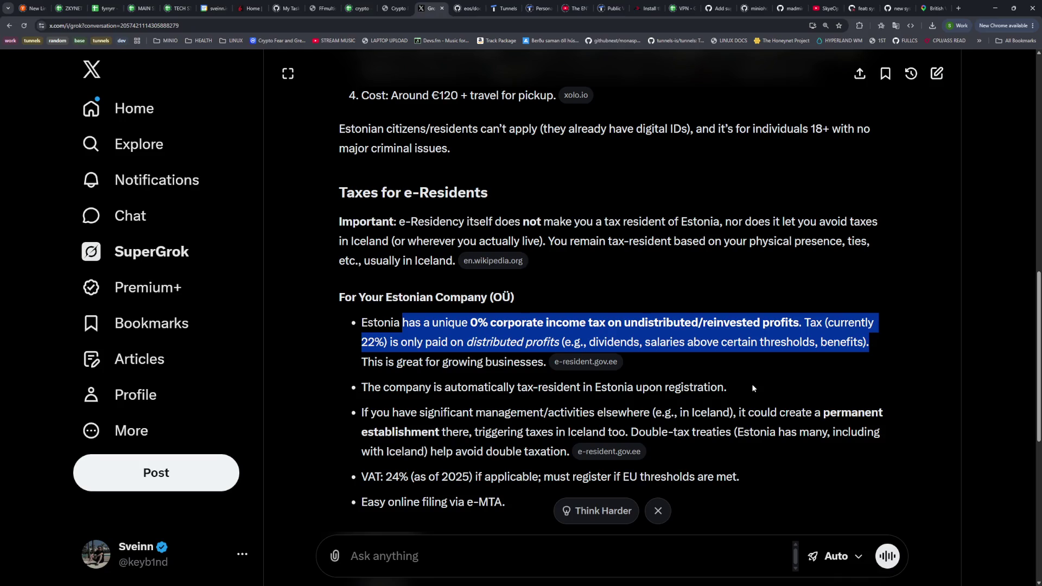
click(480, 365)
drag(379, 320, 872, 344)
click(601, 307)
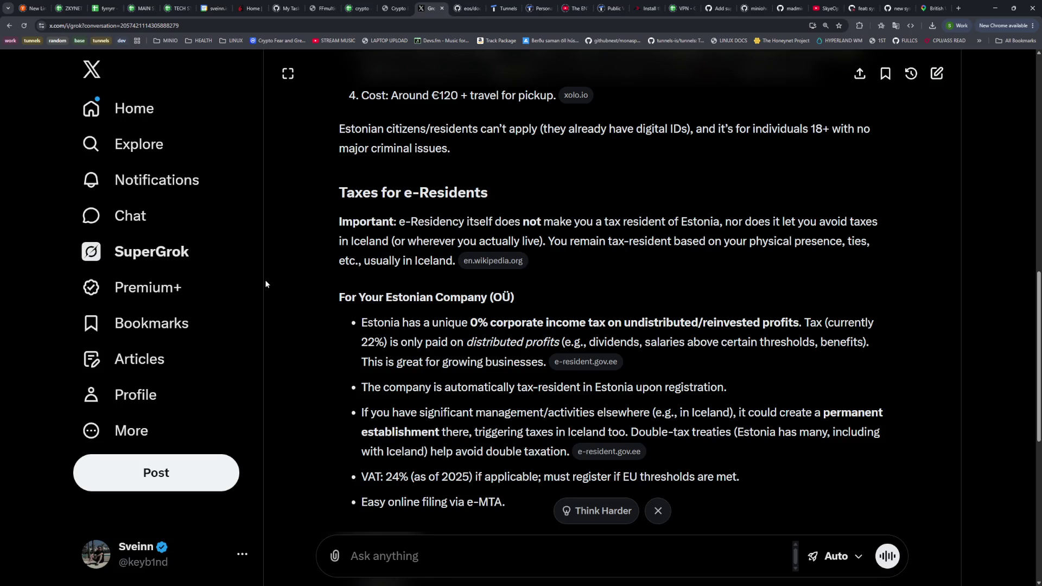
Start a new empty SuperGrok chat and close the unneeded browser tabs
click(171, 259)
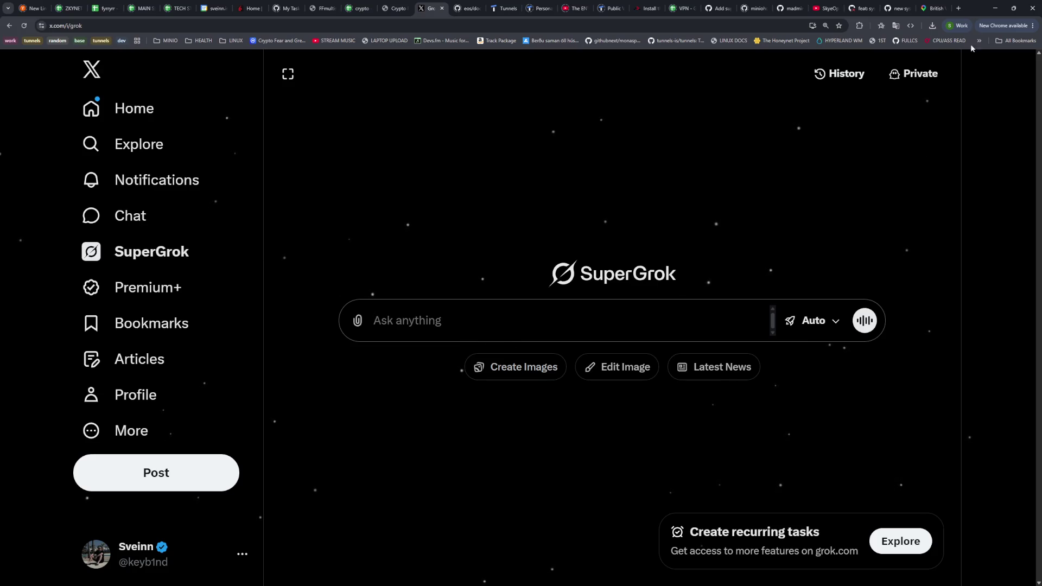
click(944, 9)
click(948, 10)
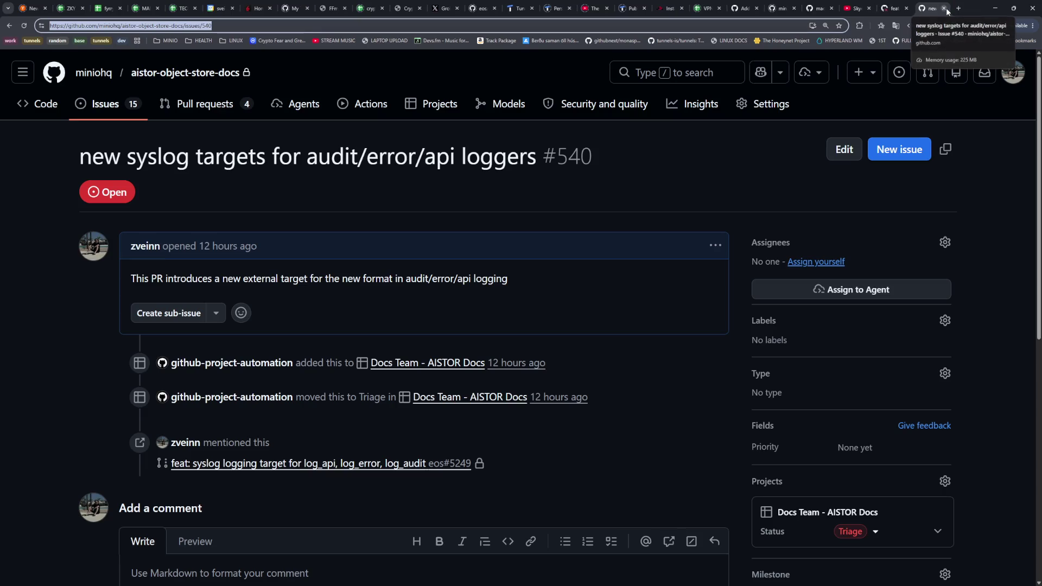
Close the syslog targets issue tab and switch to the YouTube video tab
click(945, 9)
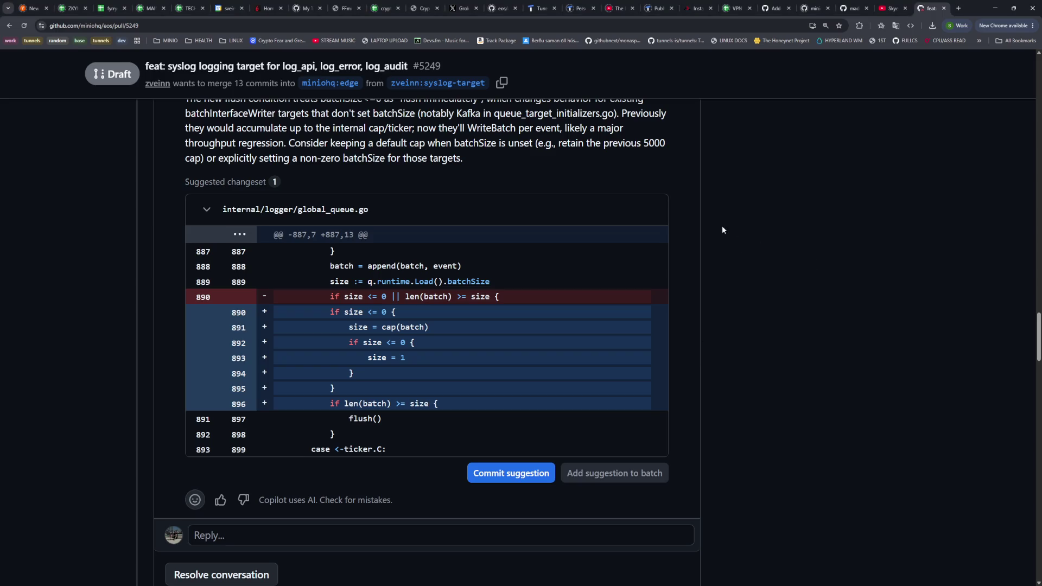
click(619, 8)
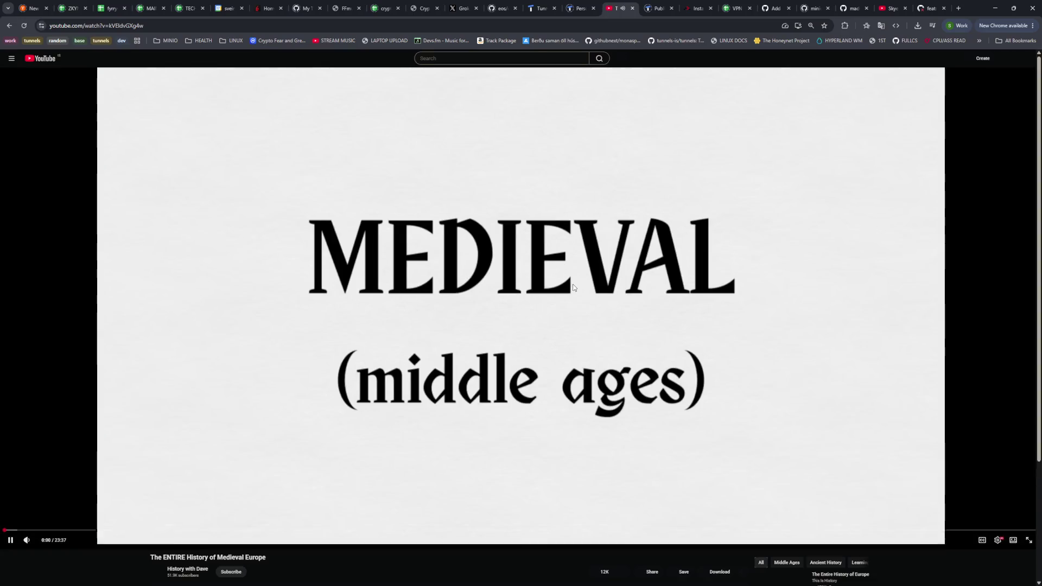
Pause the new video, reopen the closed 'Why Did They Build This?' tab, and rewind SkyeOp to 0:00
click(614, 268)
click(890, 9)
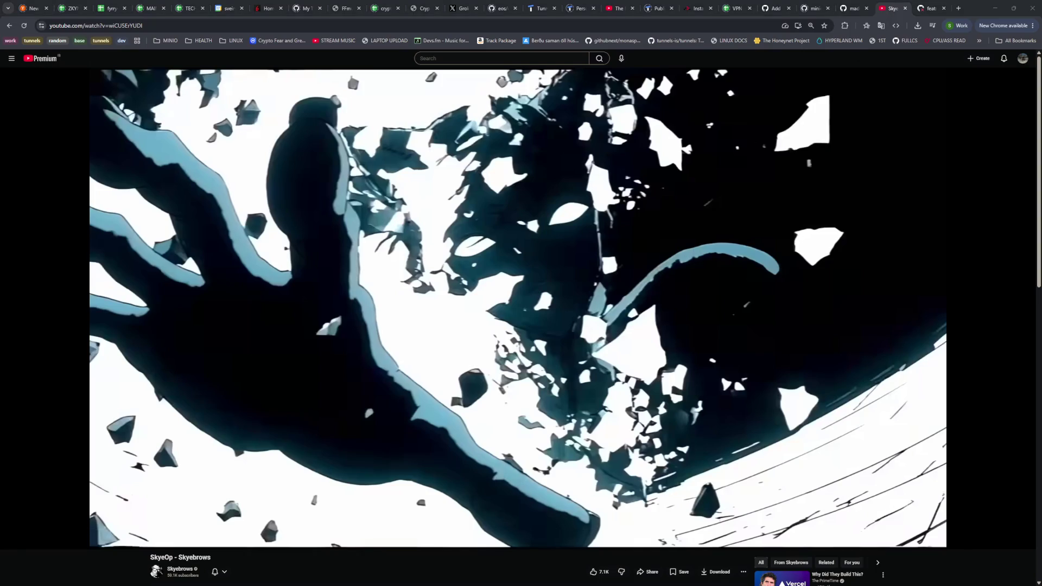
key(ctrl+shift+t)
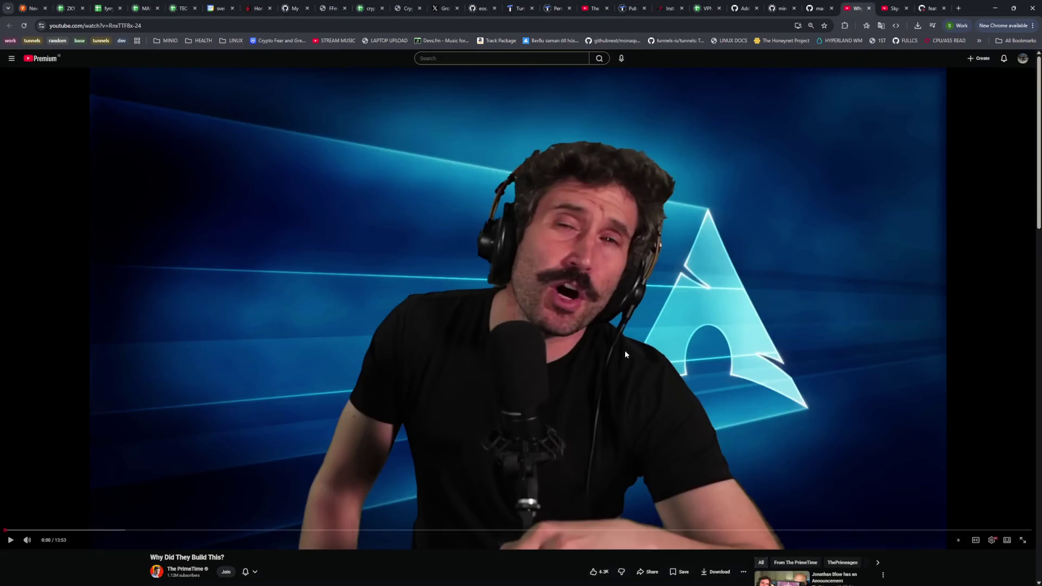
click(891, 12)
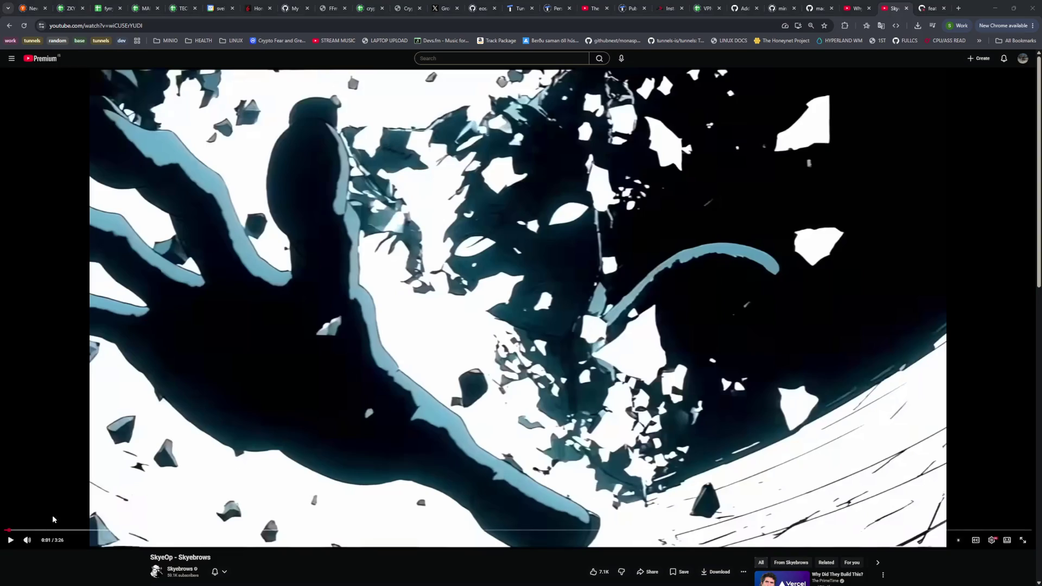
click(5, 531)
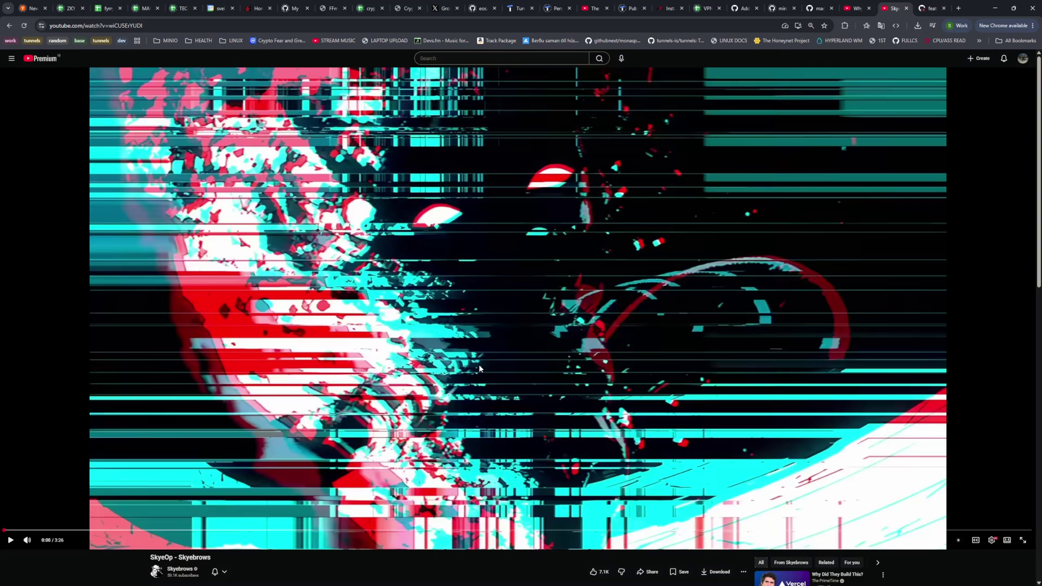
Check the 'Why Did They Build This?' tab, return to SkyeOp, and reset page zoom to 100%
click(860, 10)
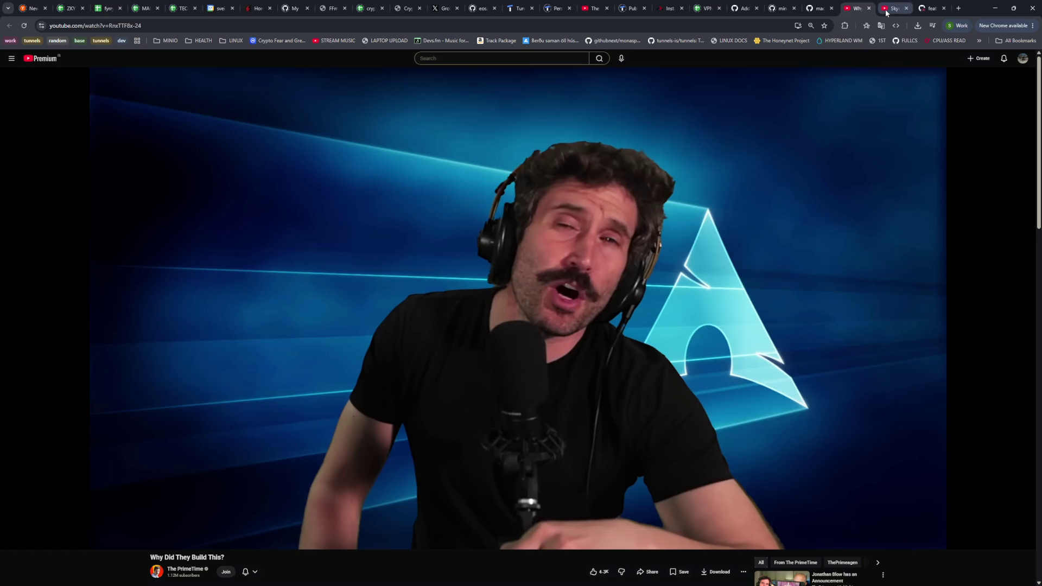
mouse_move(886, 13)
click(884, 9)
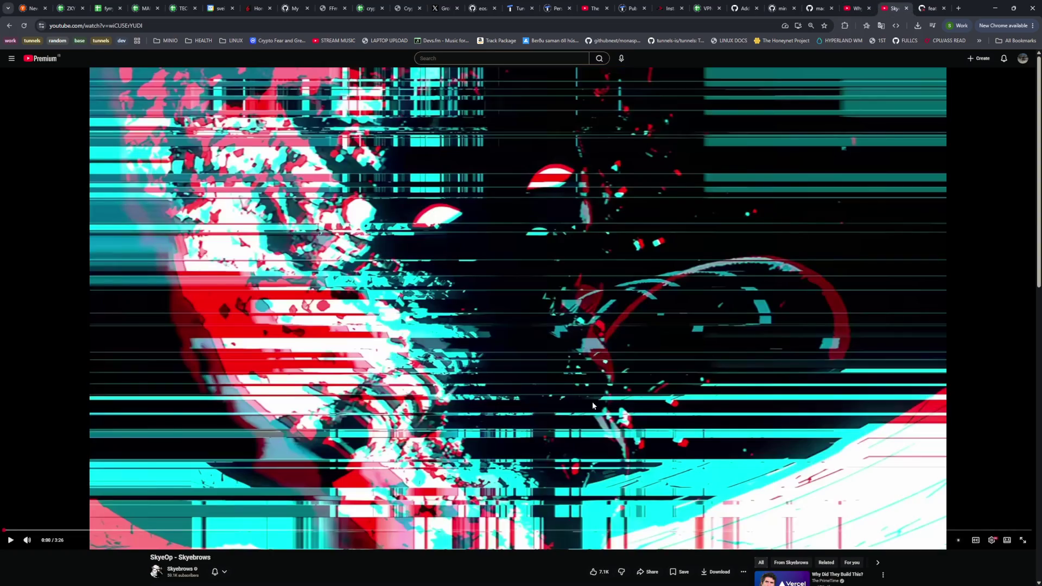
scroll(382, 441, down, 3)
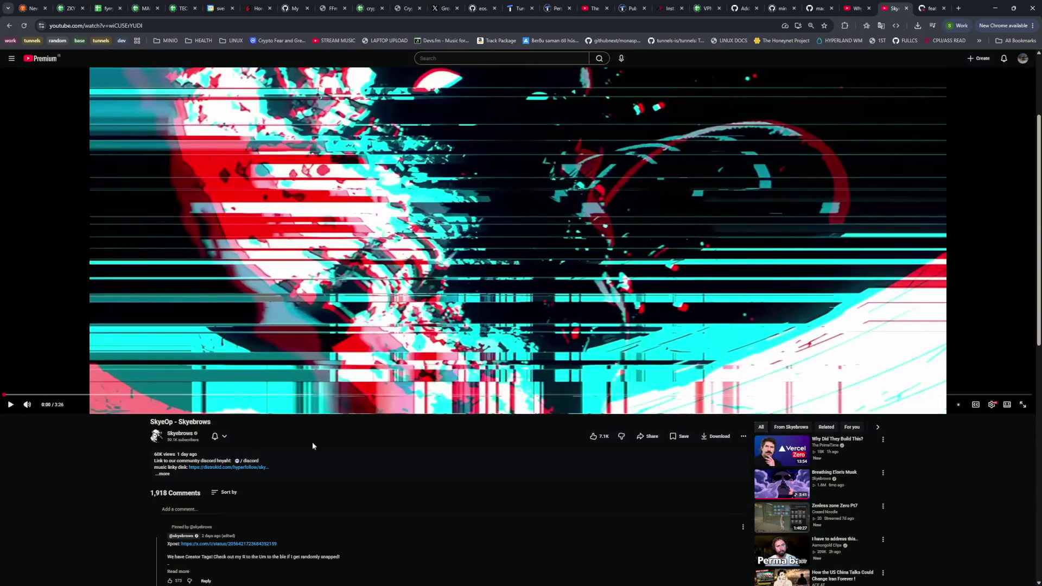
key(ctrl+0)
Zoom to 125%, revisit the 'Why Did They Build This?' tab, and open youtube.com in a new tab
key(ctrl+equal)
key(ctrl+equal)
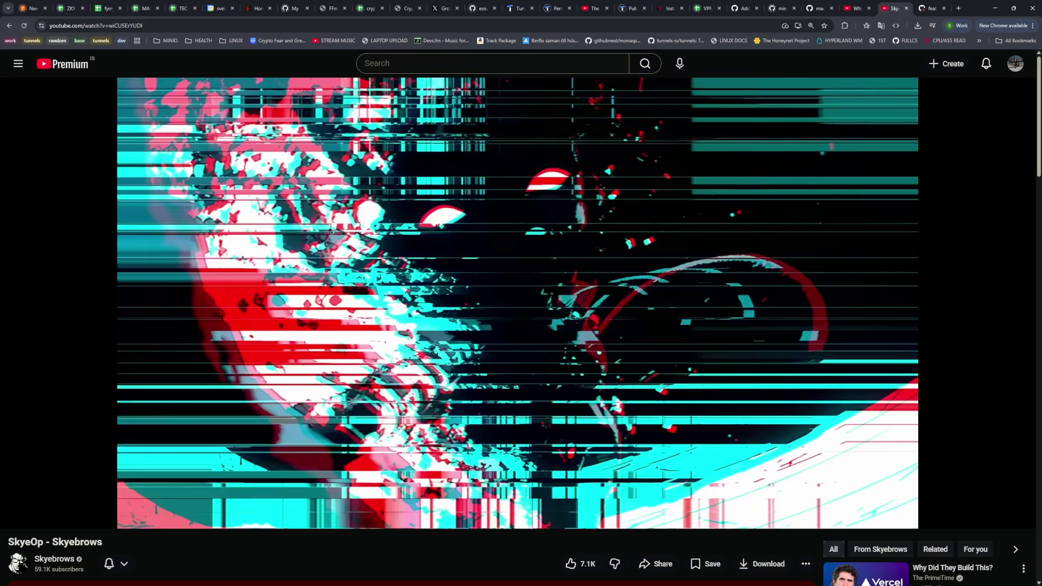
click(851, 10)
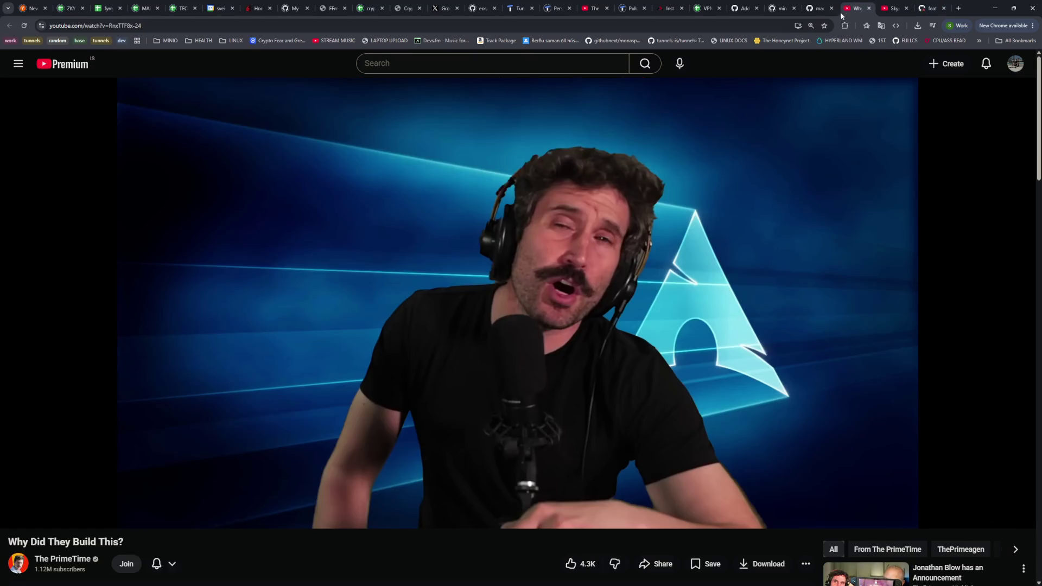
ctrl+shift+click(91, 69)
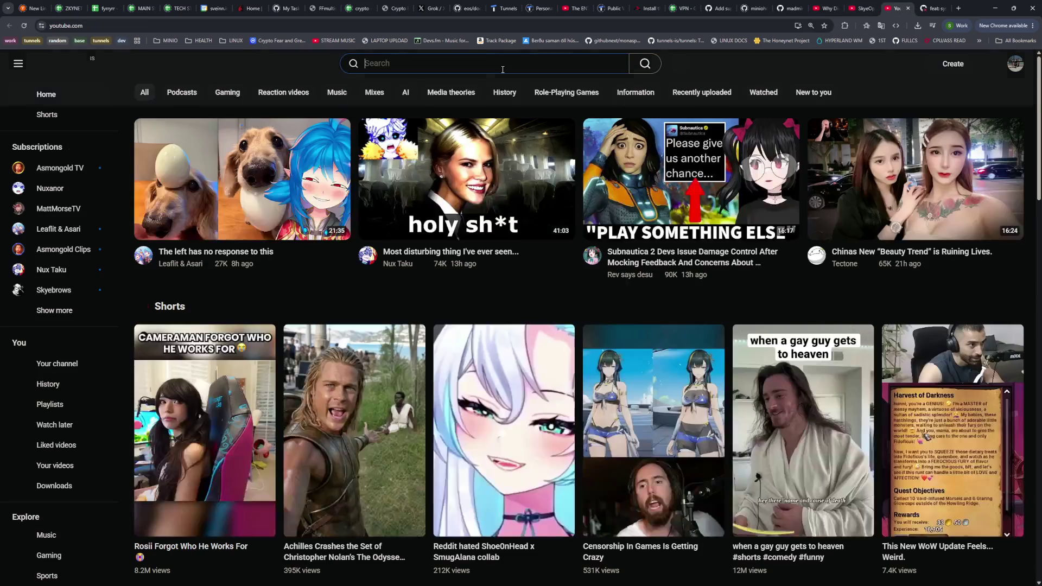
Search YouTube for 'coding jesus', browse the results, then close that tab and return to SkyeOp
click(502, 69)
text(coding)
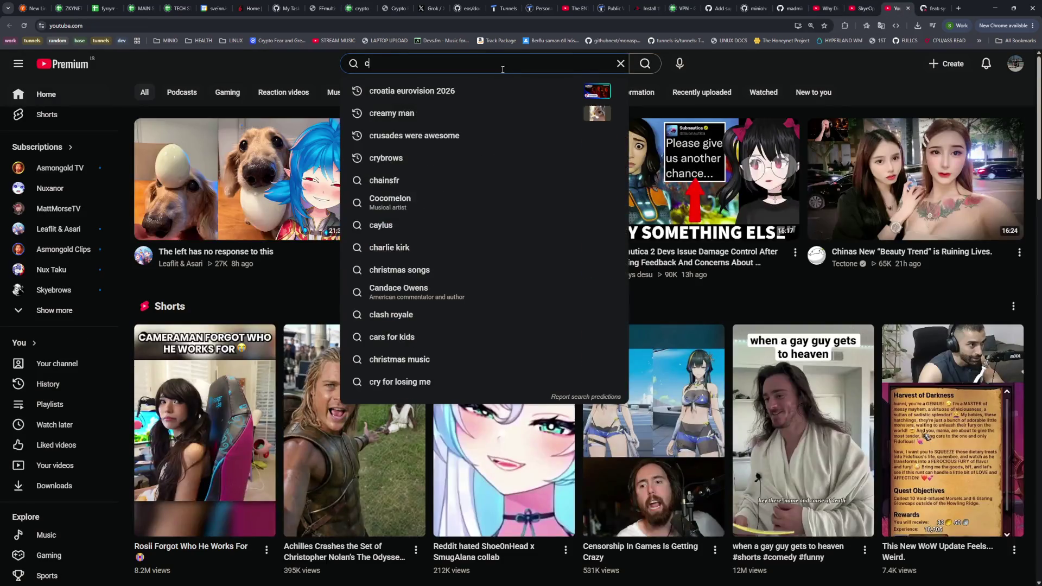
text( je)
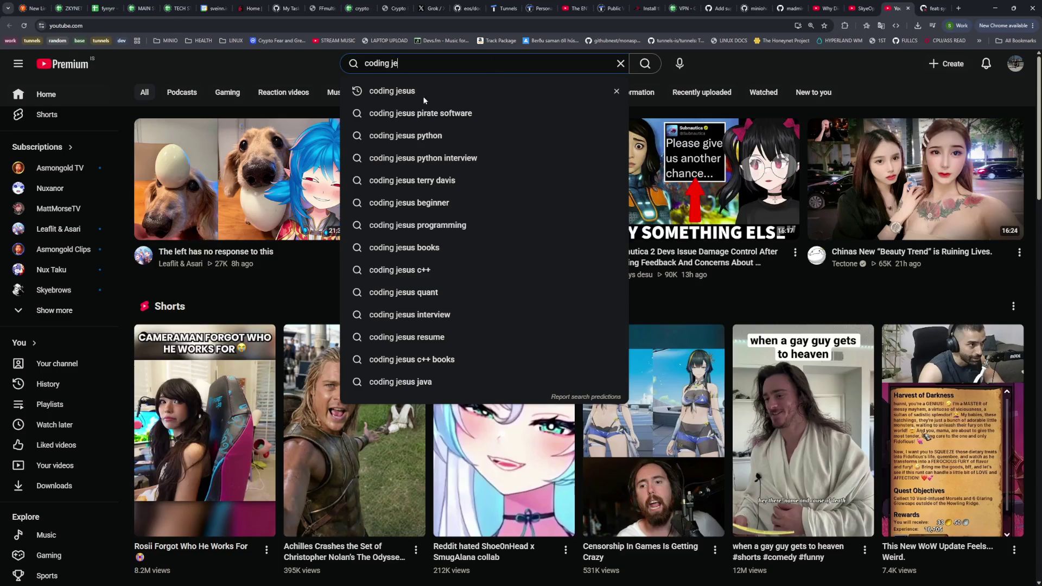
click(425, 99)
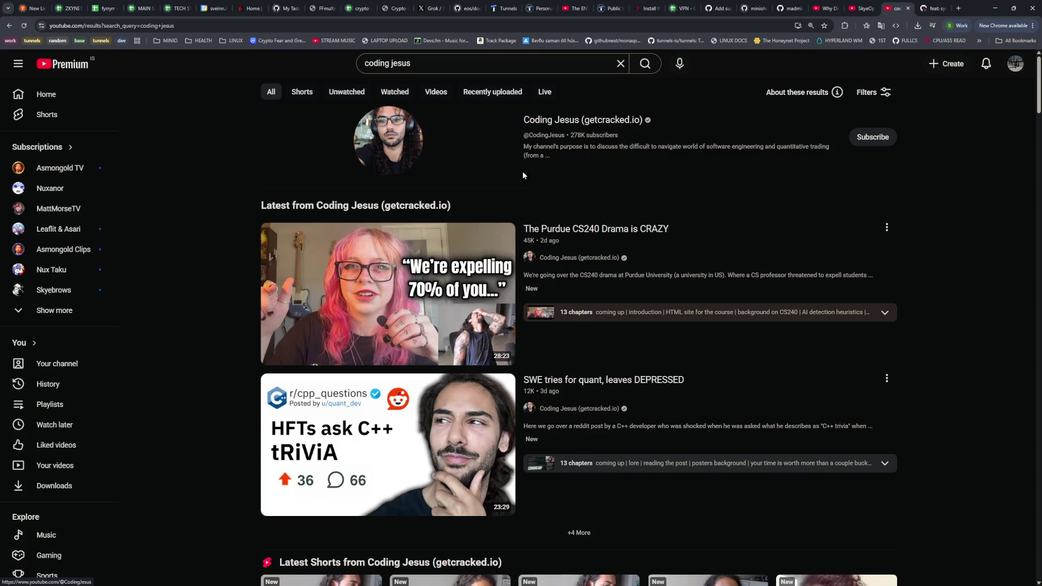
scroll(516, 191, down, 5)
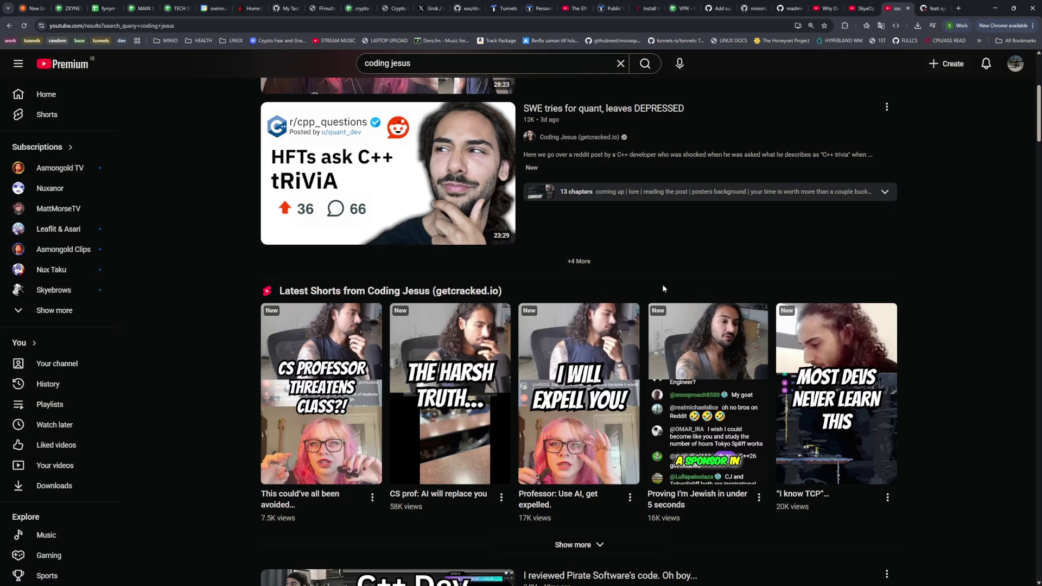
scroll(663, 288, up, 5)
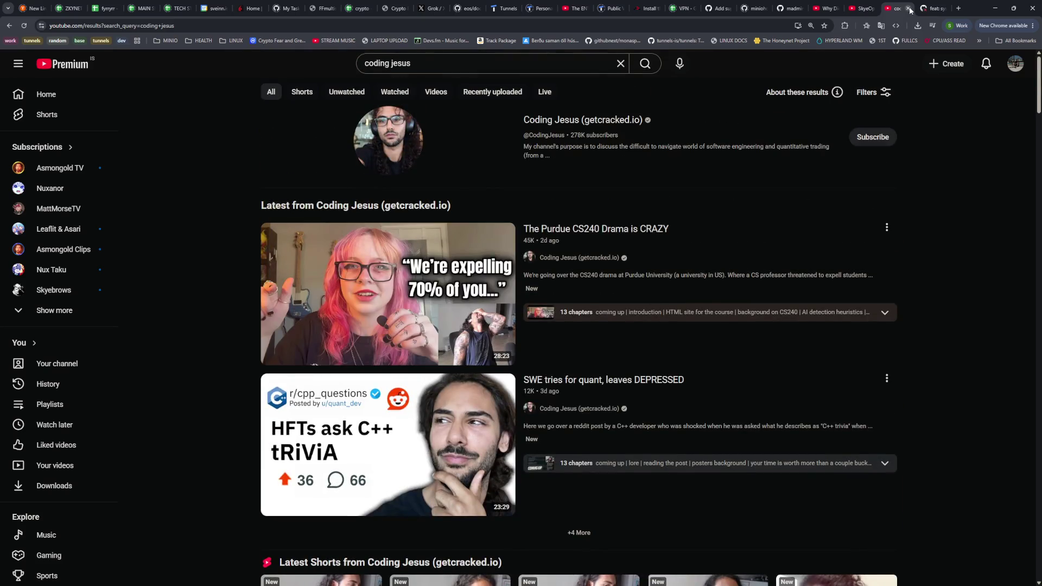
click(910, 11)
click(864, 9)
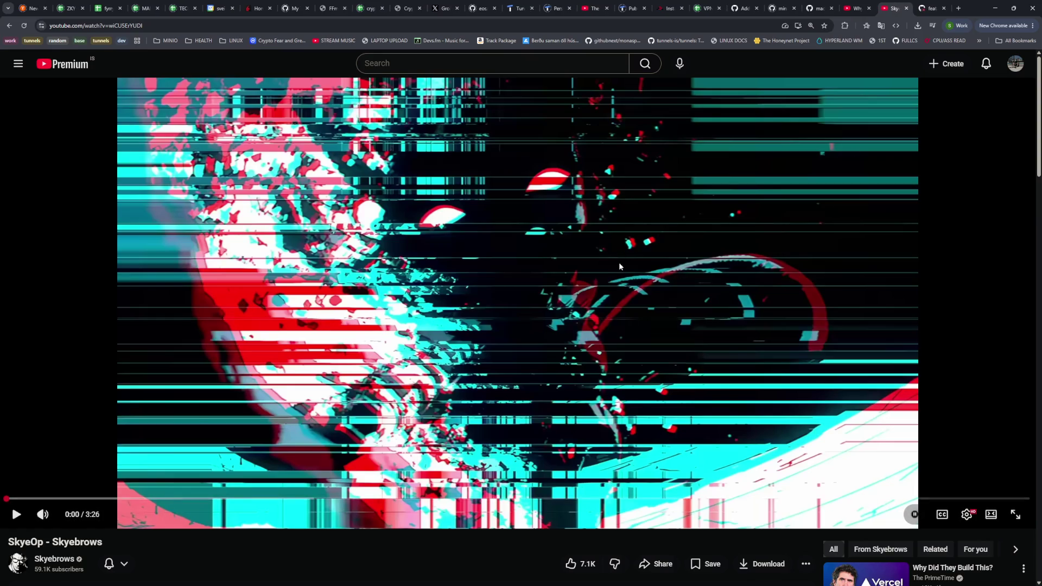
Play the SkyeOp - Skyebrows video from 0:00 until it reaches 1:40
click(500, 310)
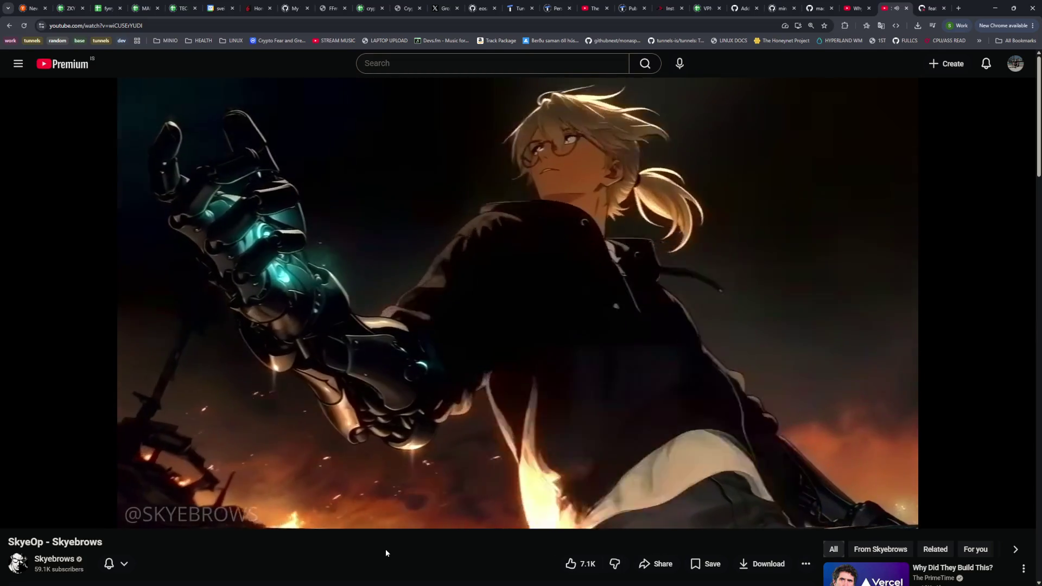
mouse_move(420, 405)
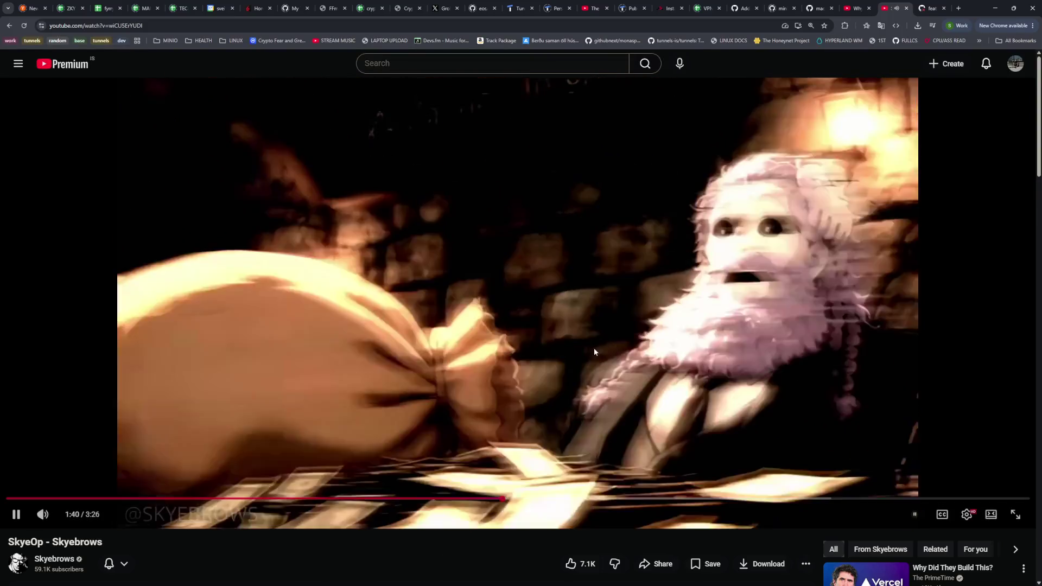
Pause SkyeOp at 1:40, then resume playback and pause again around 2:33
click(594, 347)
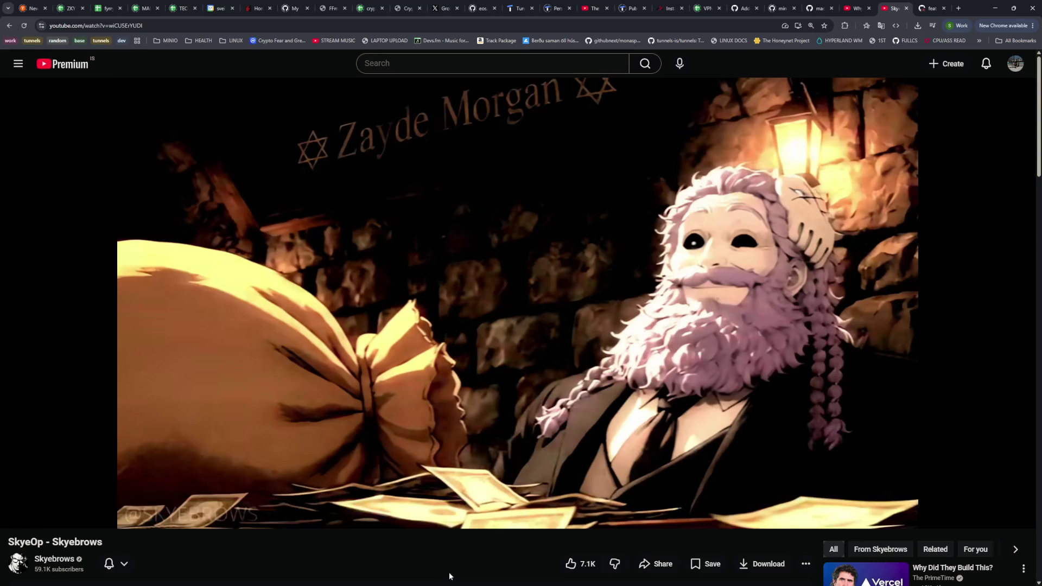
click(514, 389)
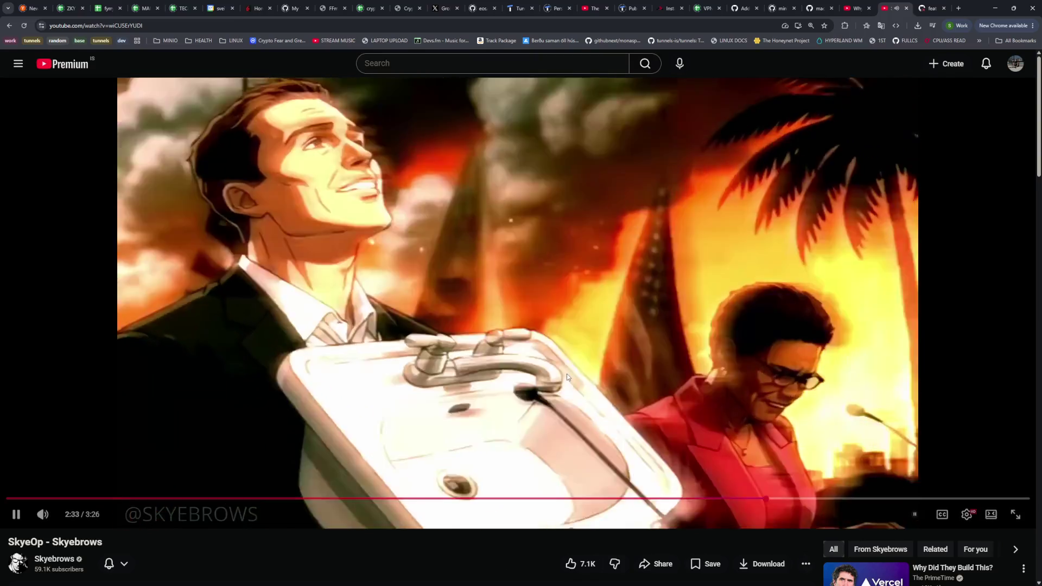
click(568, 376)
Rewind the SkyeOp - Skyebrows video to 2:31 and resume playing from there
click(765, 499)
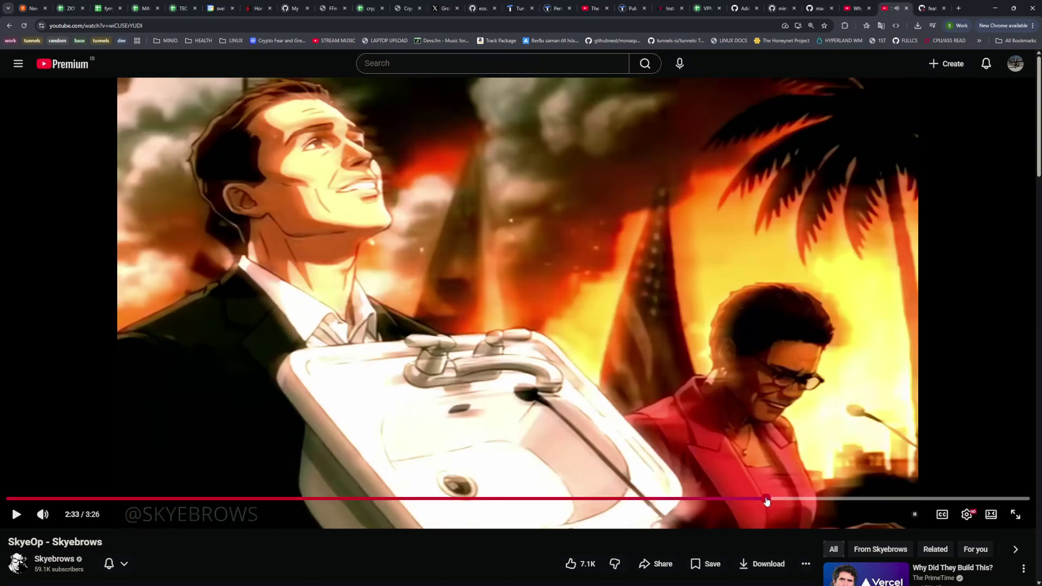
click(760, 499)
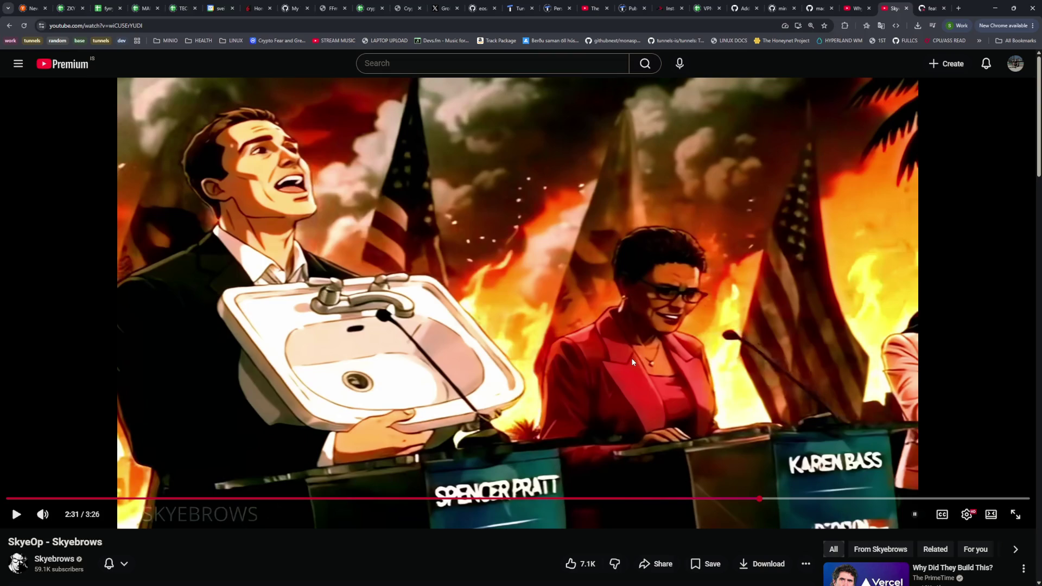
click(588, 307)
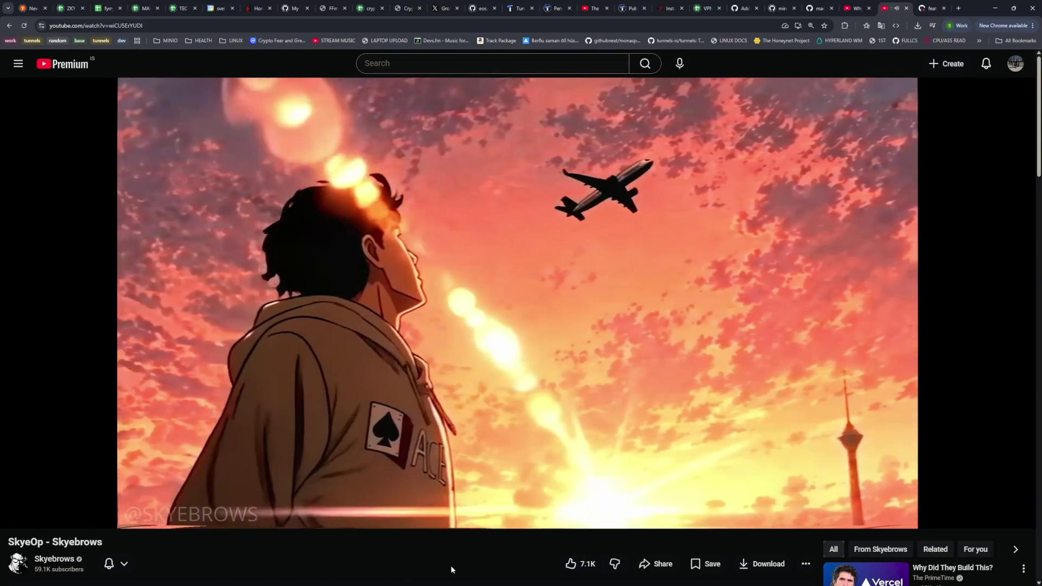
Pause the video at 2:38, then nudge the playhead back to 2:37
click(497, 397)
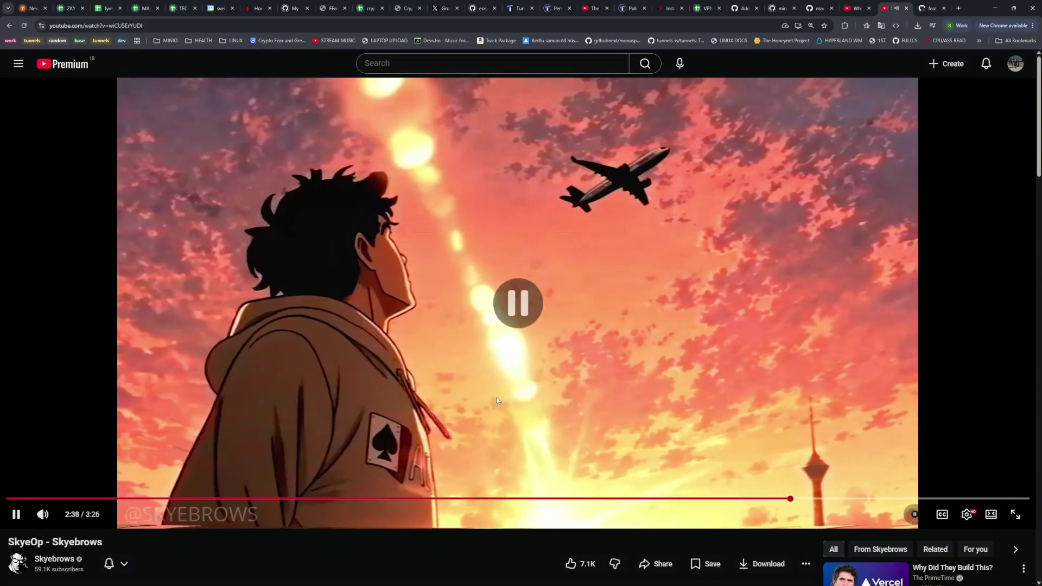
click(790, 498)
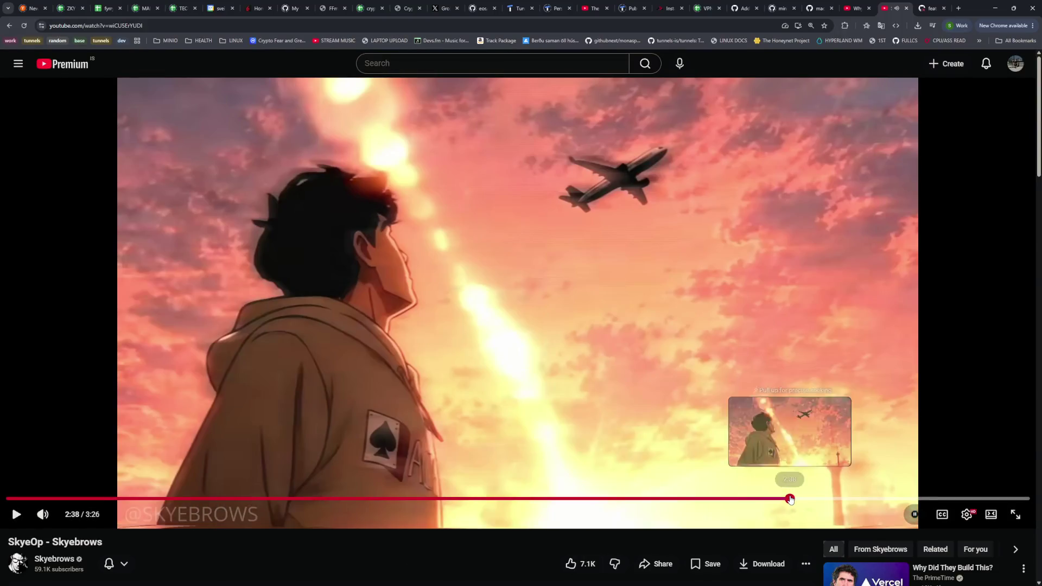
click(785, 498)
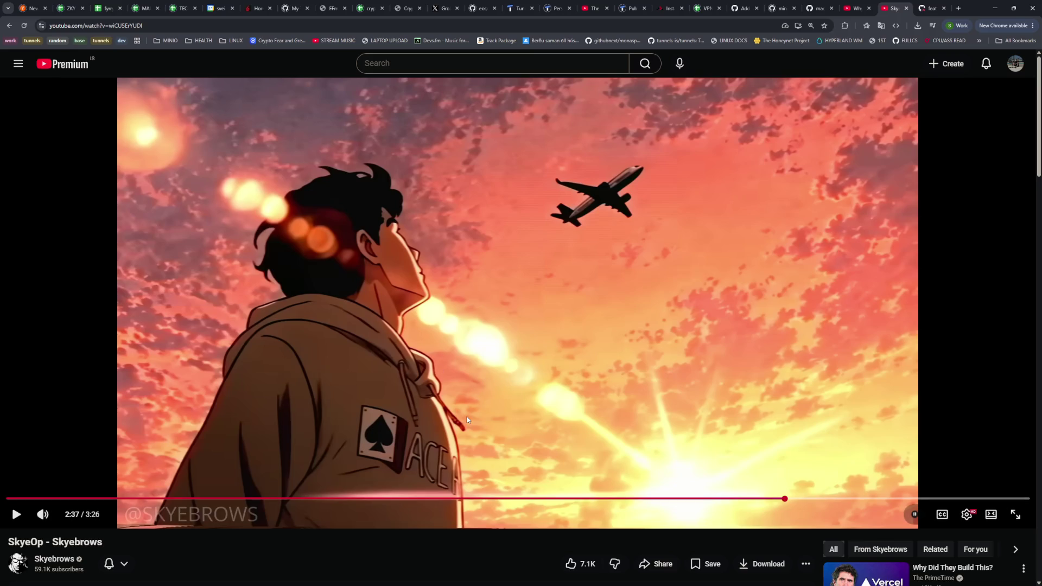
Resume SkyeOp - Skyebrows from 2:37 and pause it at 3:23 of 3:26
click(525, 400)
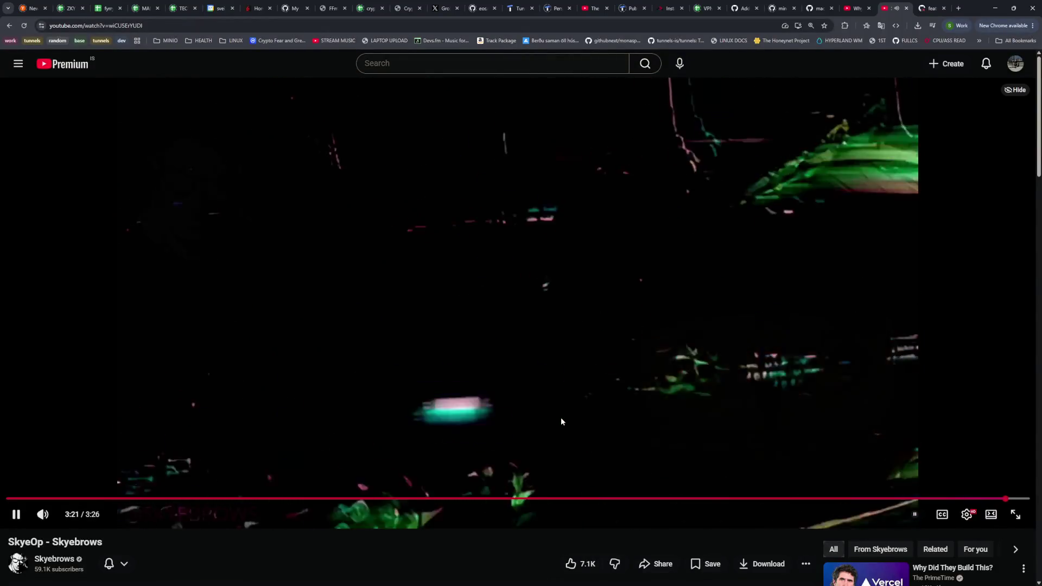
click(554, 422)
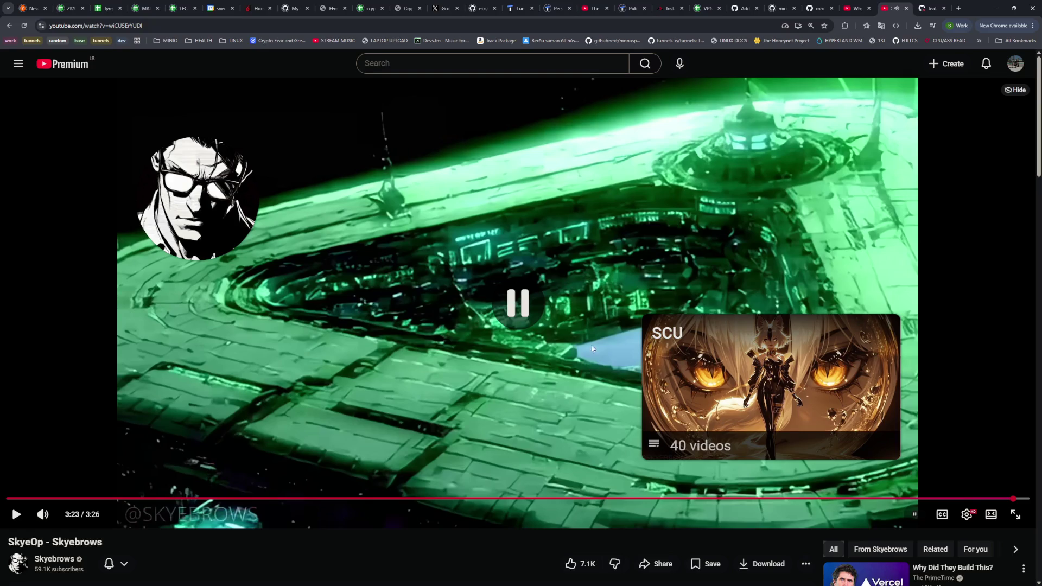
Close the SkyeOp tab, skim the syslog logging pull request, then switch to 'Why Did They Build This?'
click(906, 8)
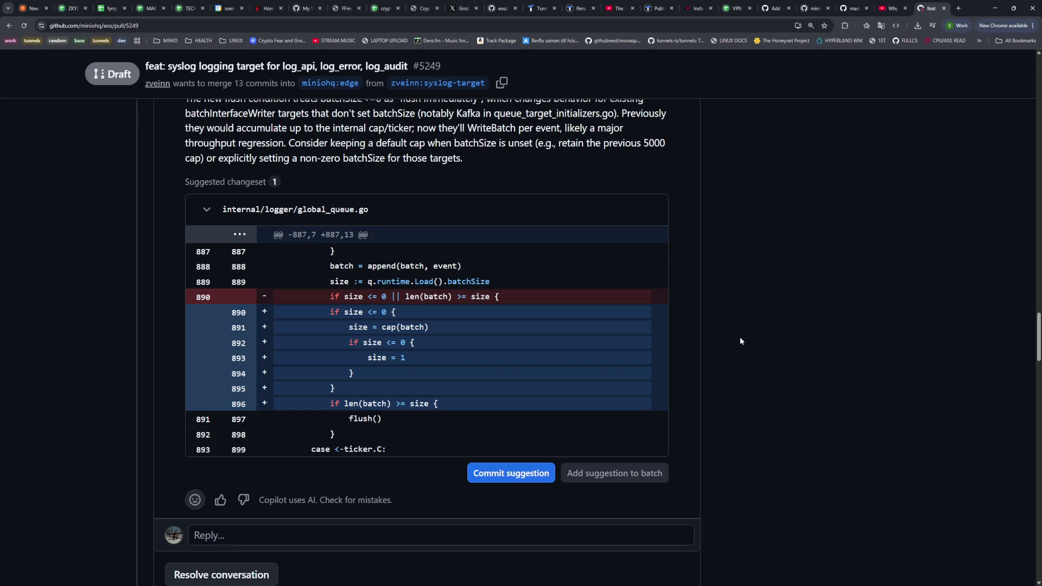
scroll(717, 318, up, 15)
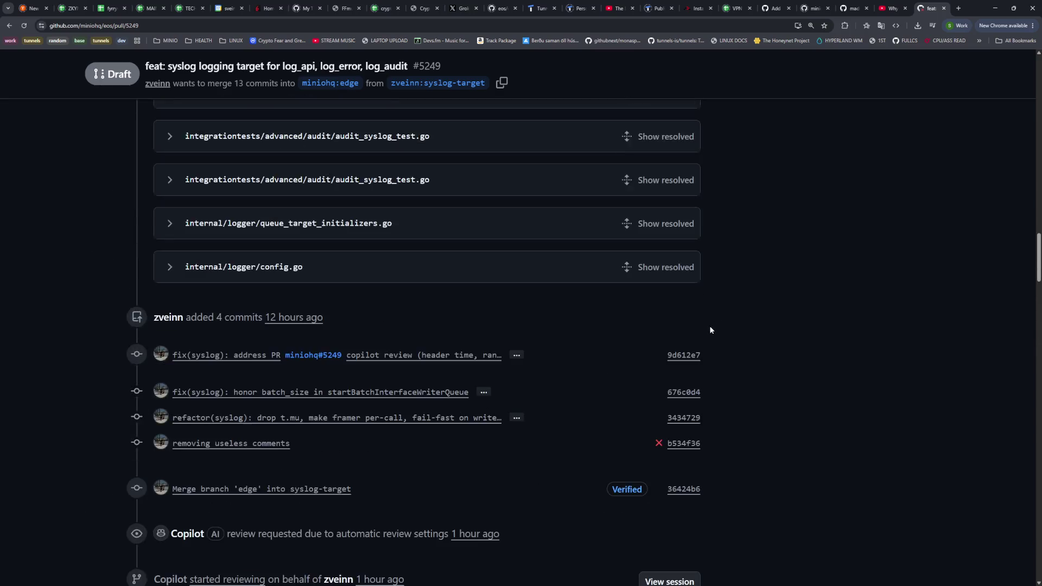
scroll(708, 328, down, 5)
click(886, 7)
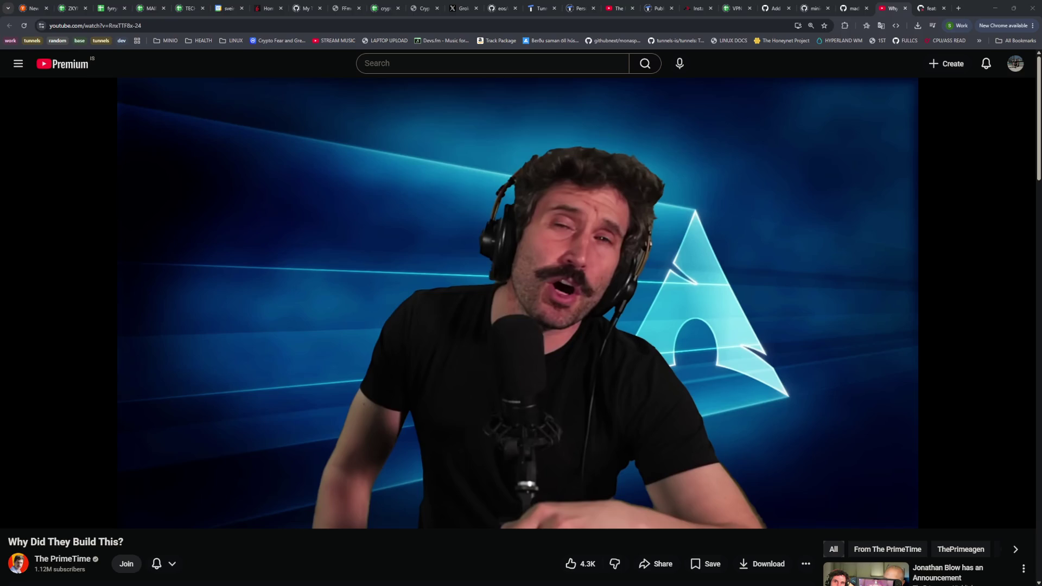
Restart 'Why Did They Build This?' from 0:00, then skip ahead and pause on 'What Zero Is Aiming For'
click(643, 194)
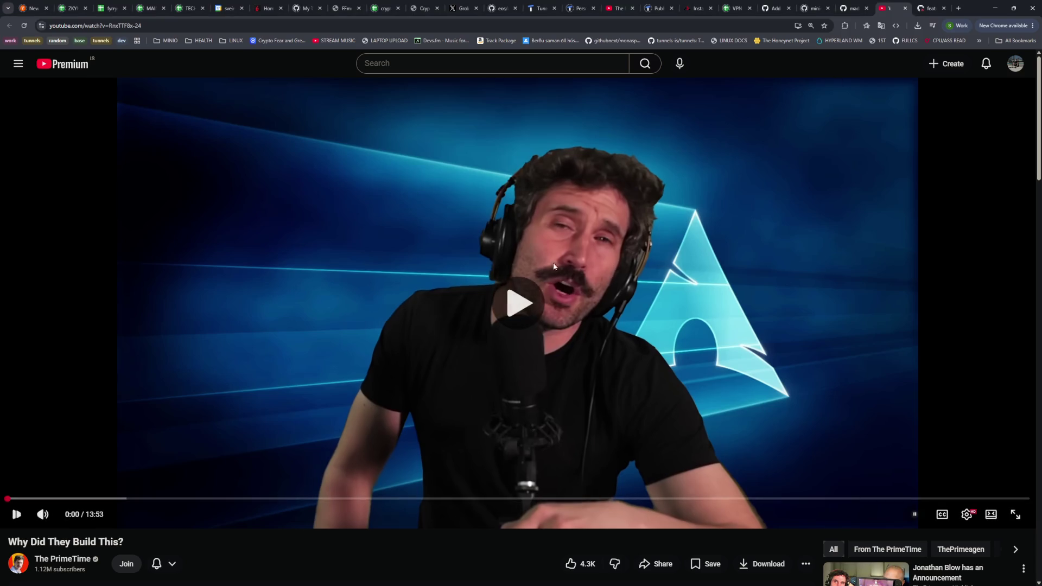
click(11, 498)
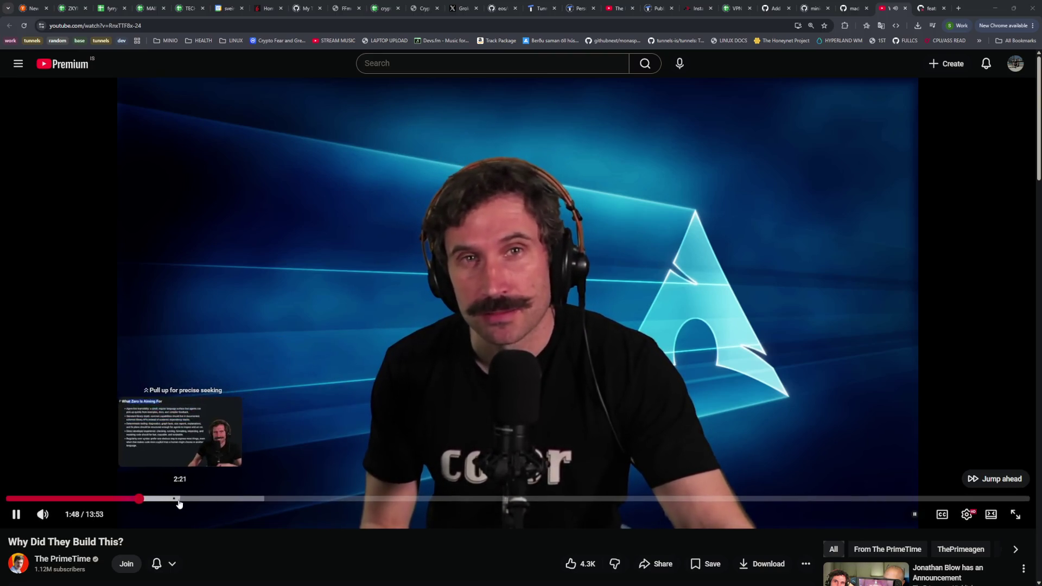
click(190, 499)
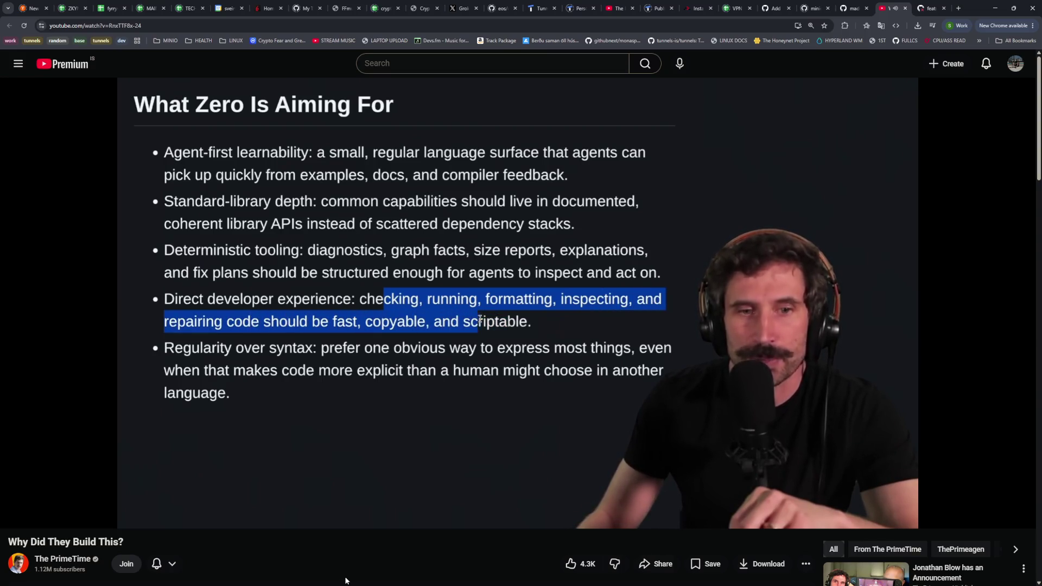
click(371, 443)
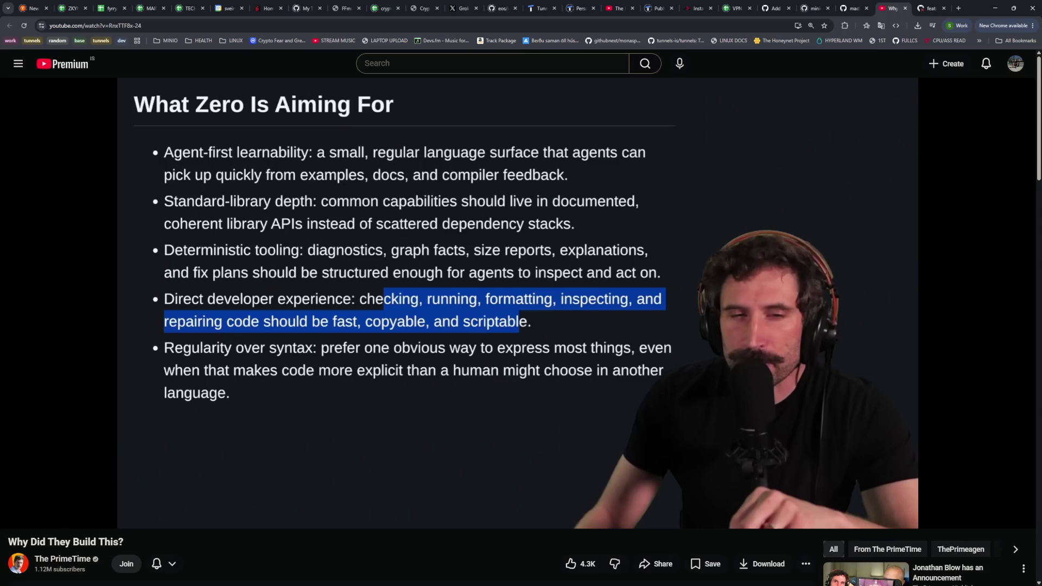
Resume the video, pause it on the Go homepage, then continue playing
mouse_move(364, 441)
click(240, 428)
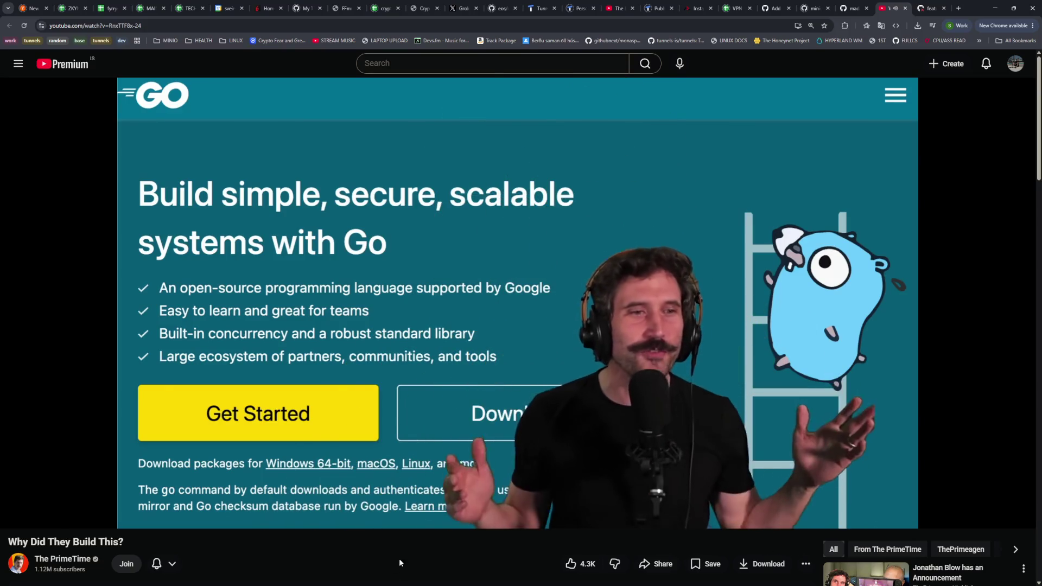
click(469, 391)
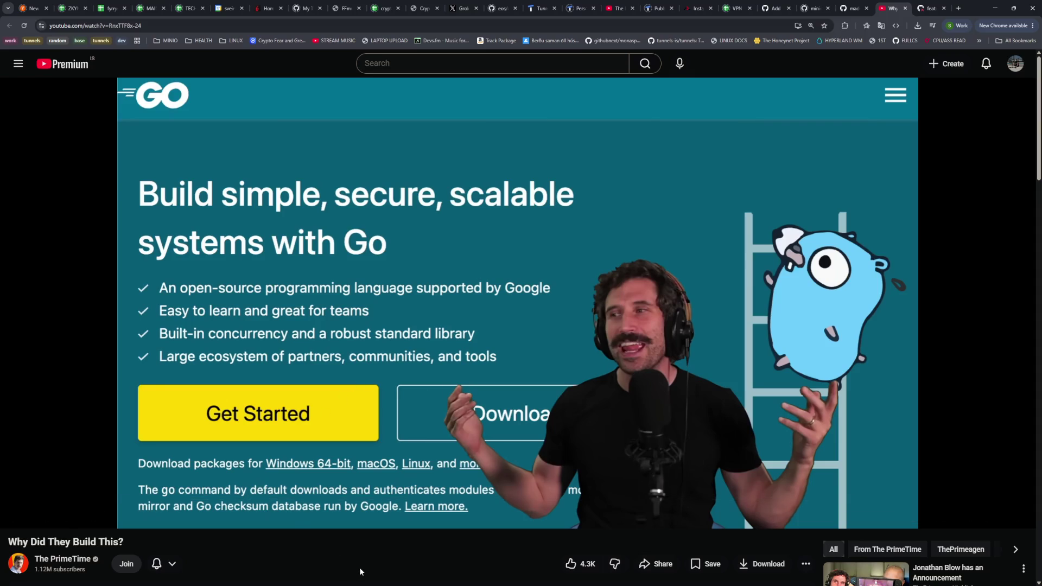
click(412, 409)
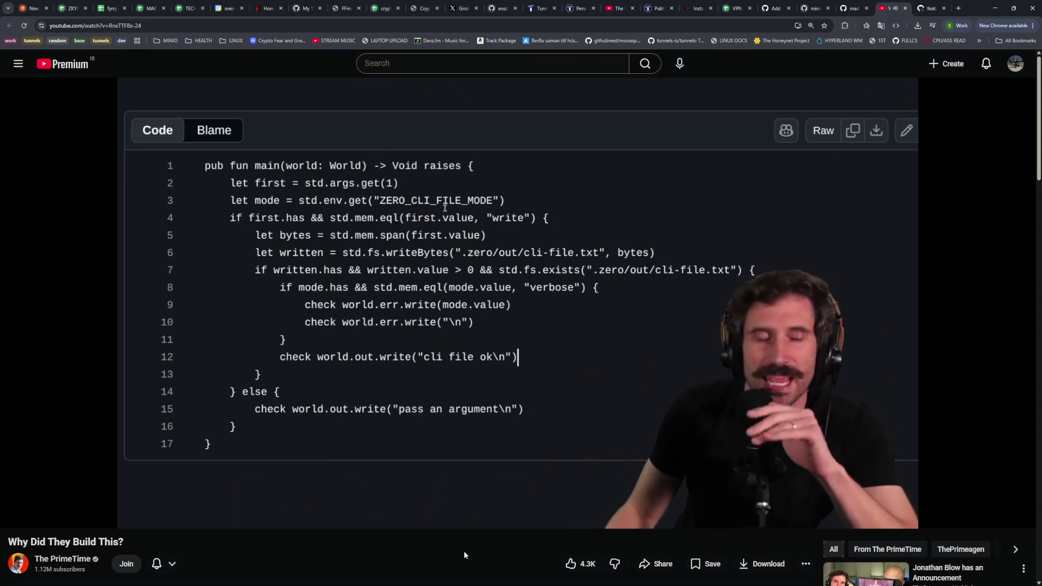
click(439, 432)
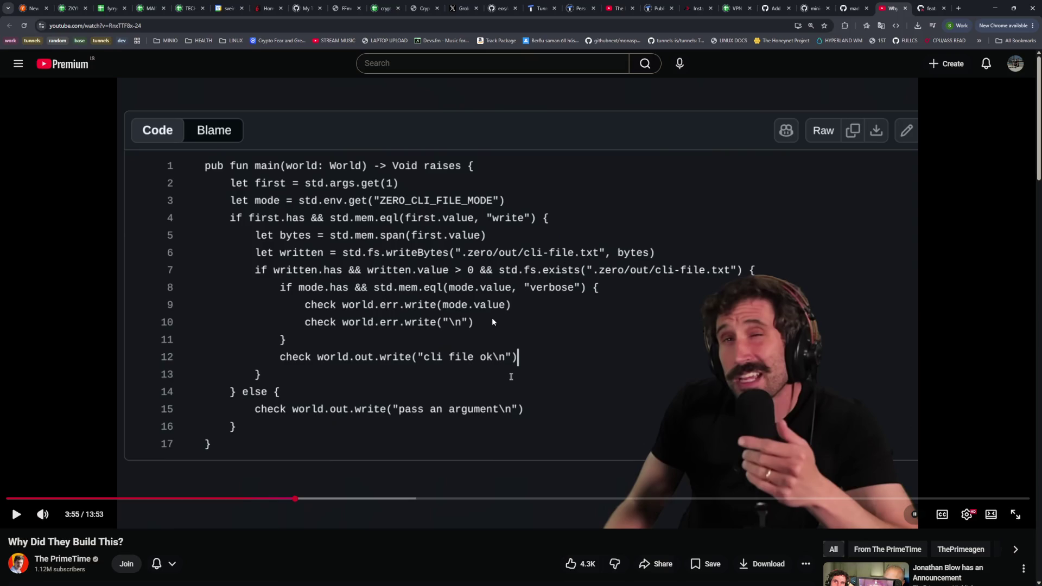
click(477, 373)
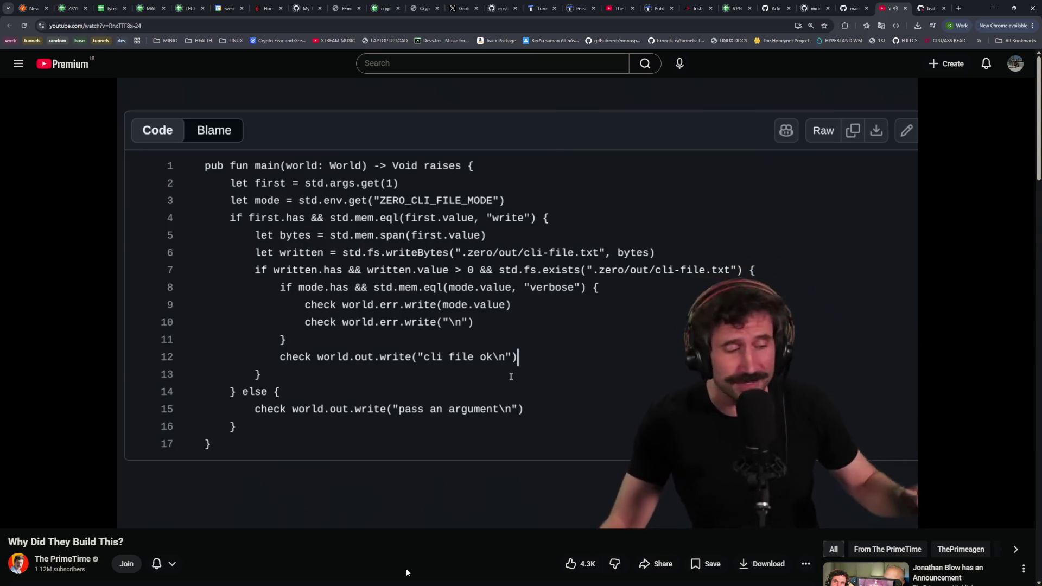
click(455, 327)
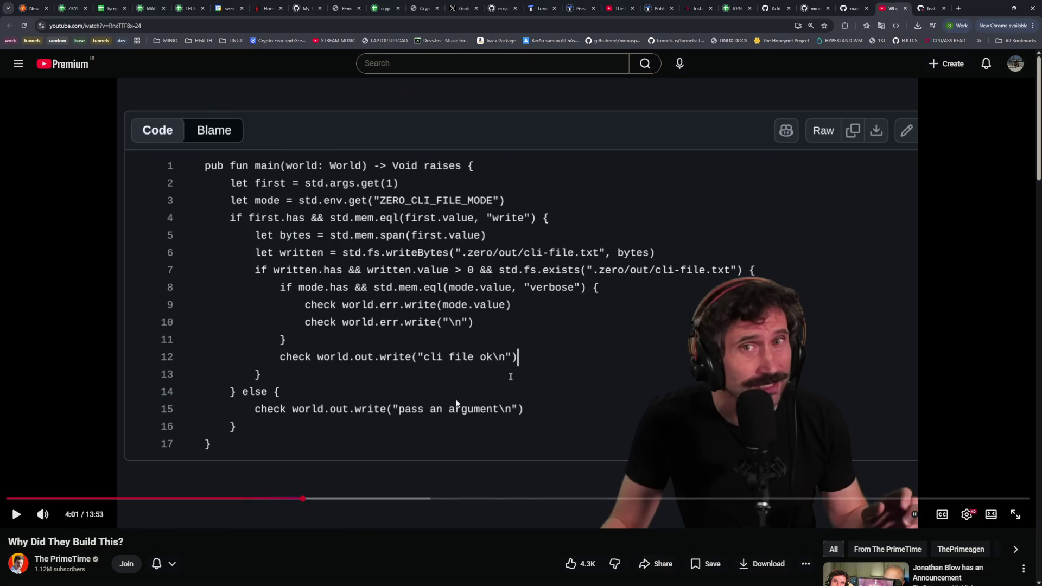
click(477, 415)
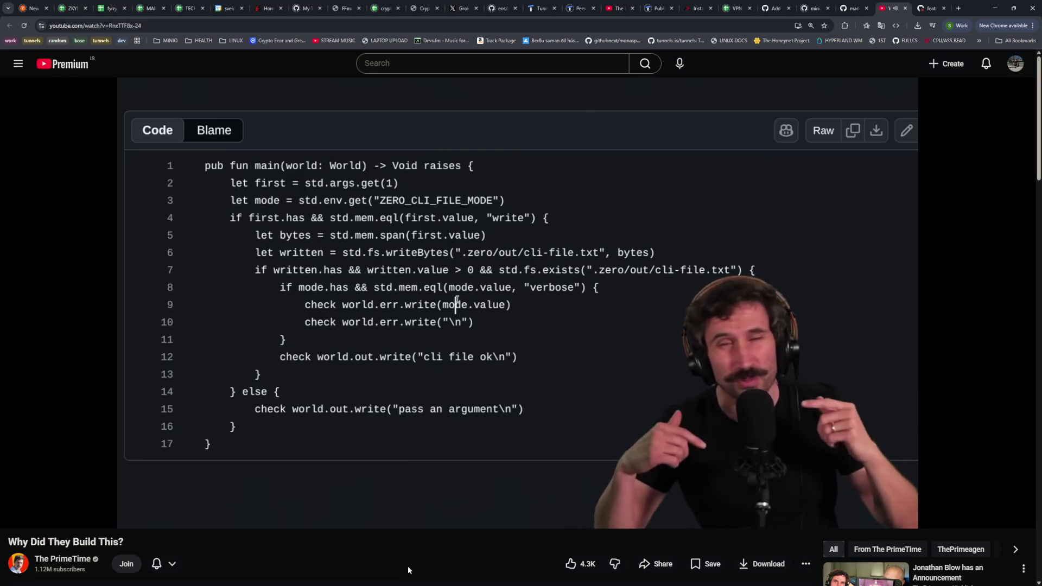
Pause briefly on the Zero code listing, then resume playback
click(468, 428)
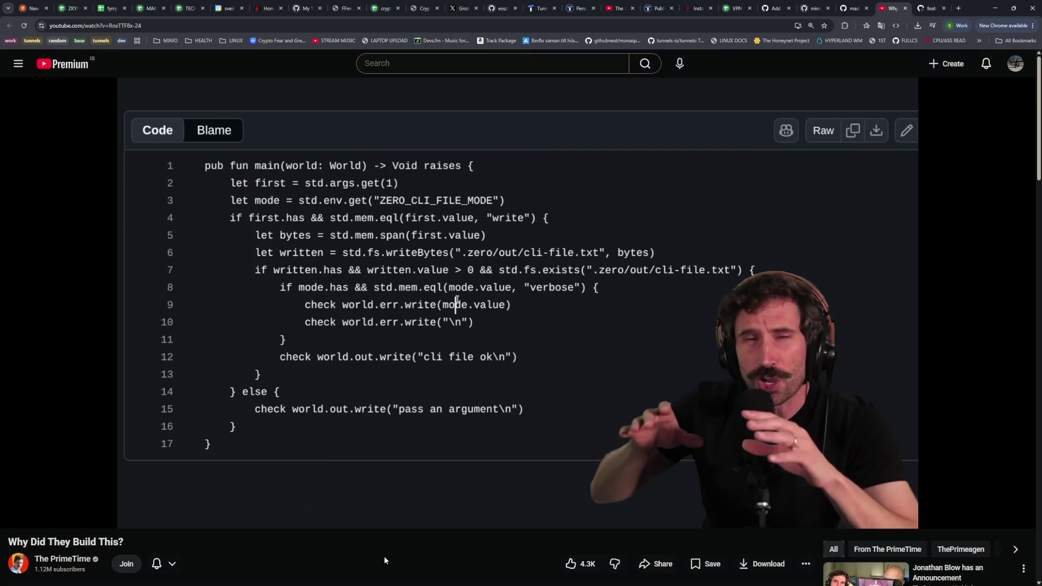
click(468, 374)
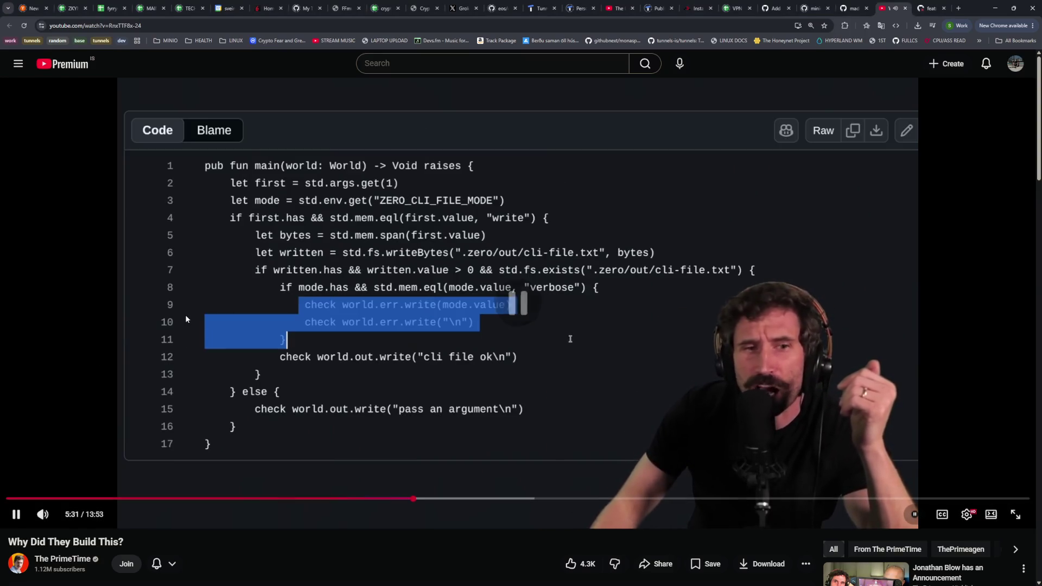
Pause on the verbose-mode error-writing lines, resume, then pause again at 9:18
click(187, 319)
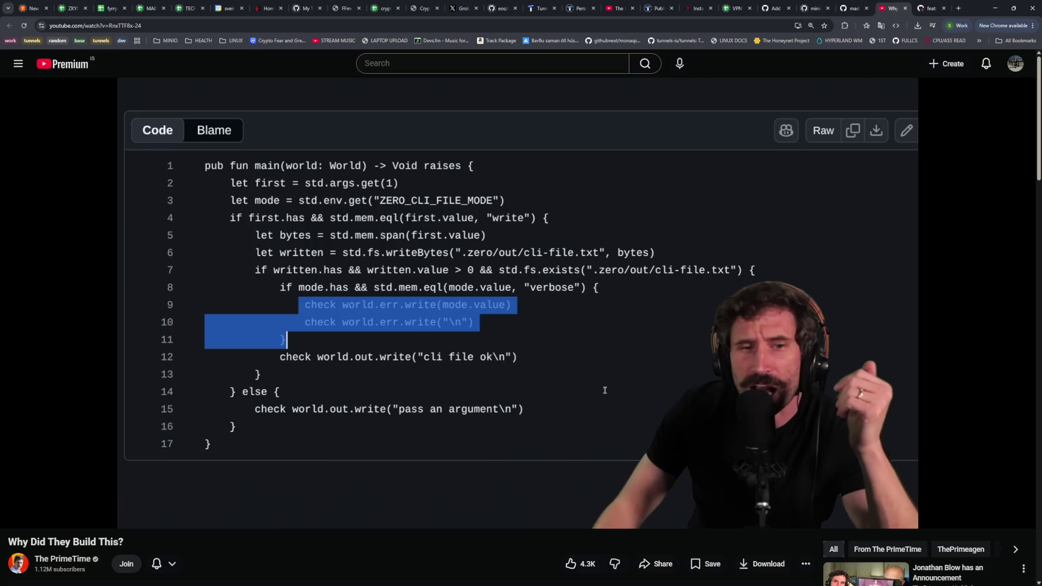
click(440, 320)
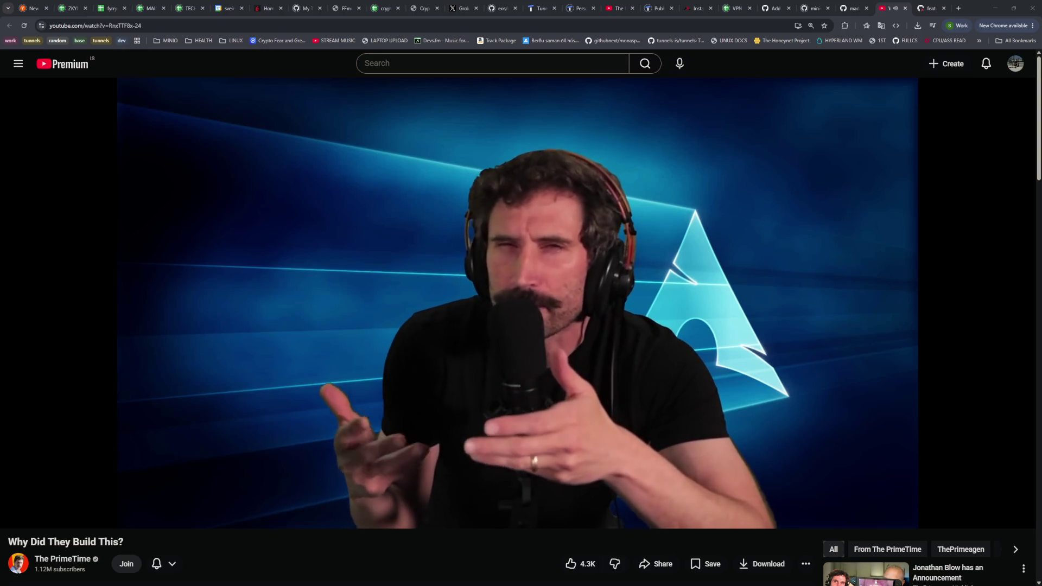
click(381, 286)
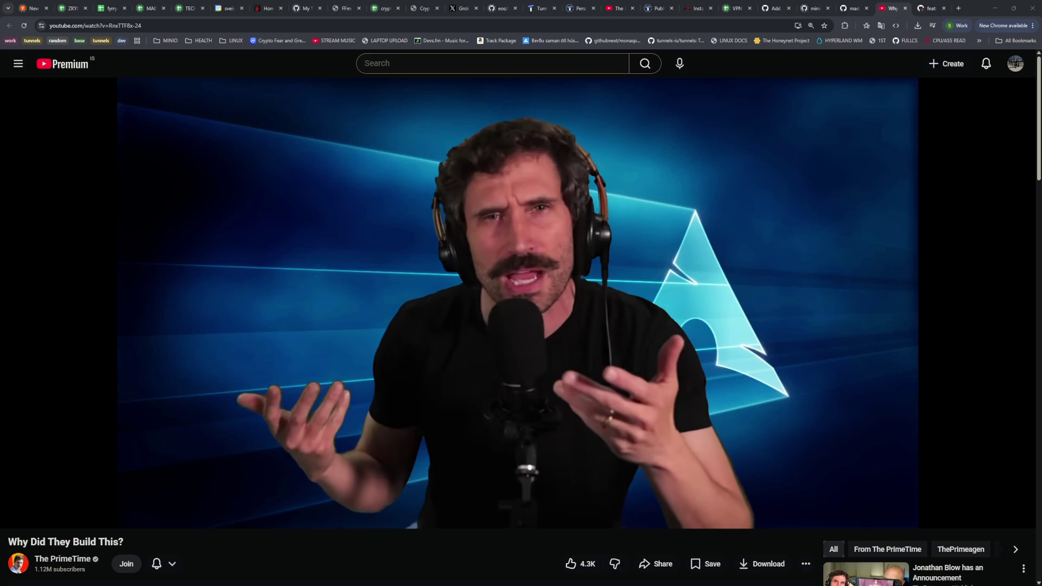
Resume the paused video from 9:18 and let it keep playing
click(667, 146)
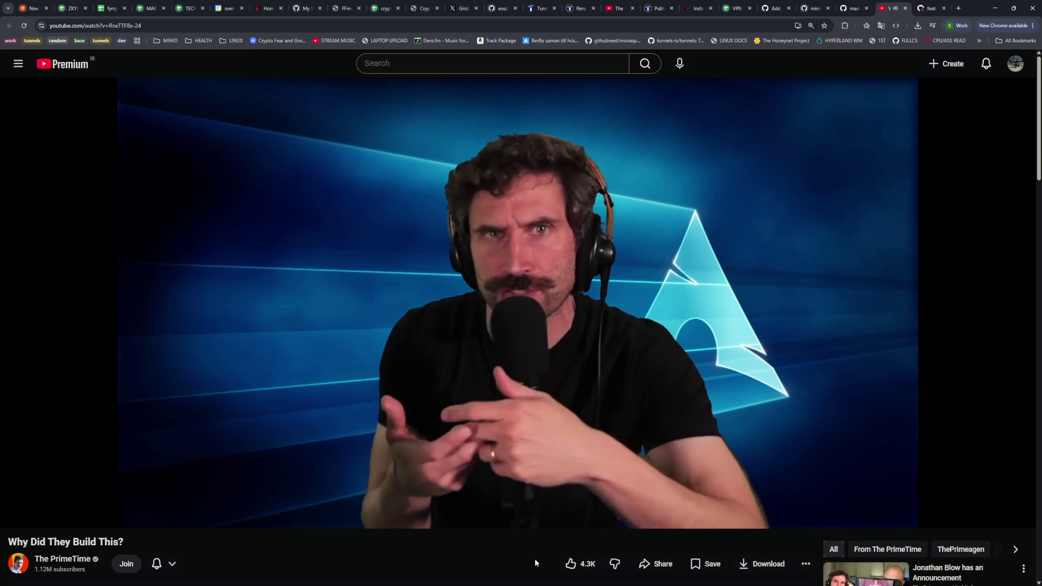
mouse_move(537, 516)
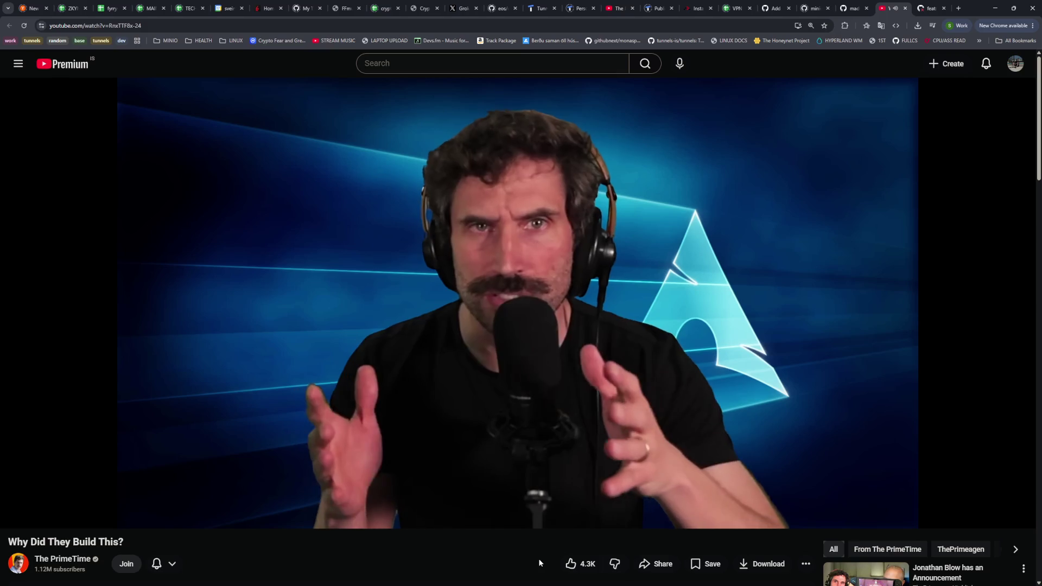
Bring up the progress bar while the video plays from about 10:21 to 10:33
mouse_move(606, 350)
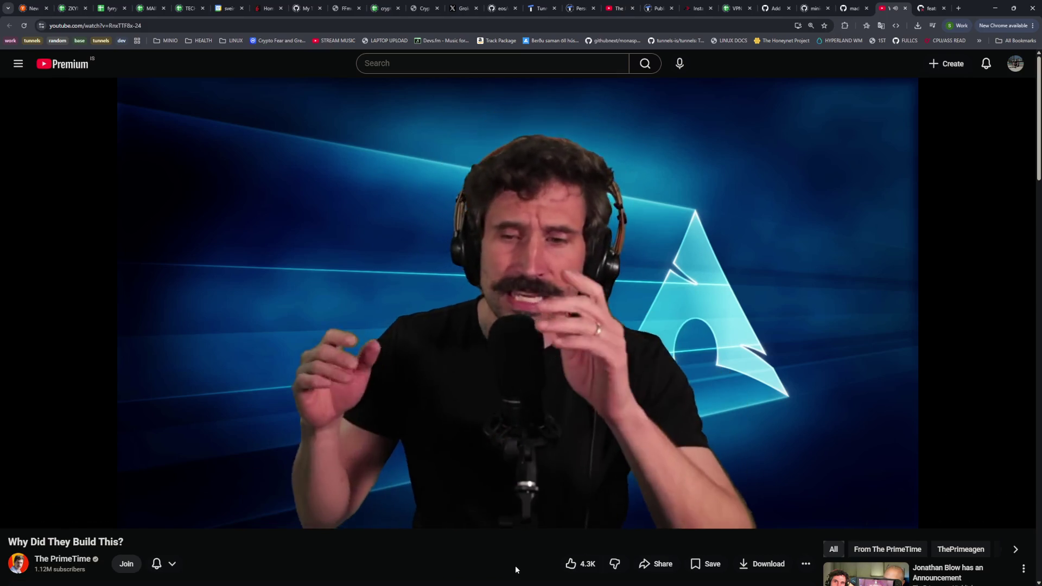
Pause the presenter-on-camera section, then resume it so playback continues past 10:37
click(573, 374)
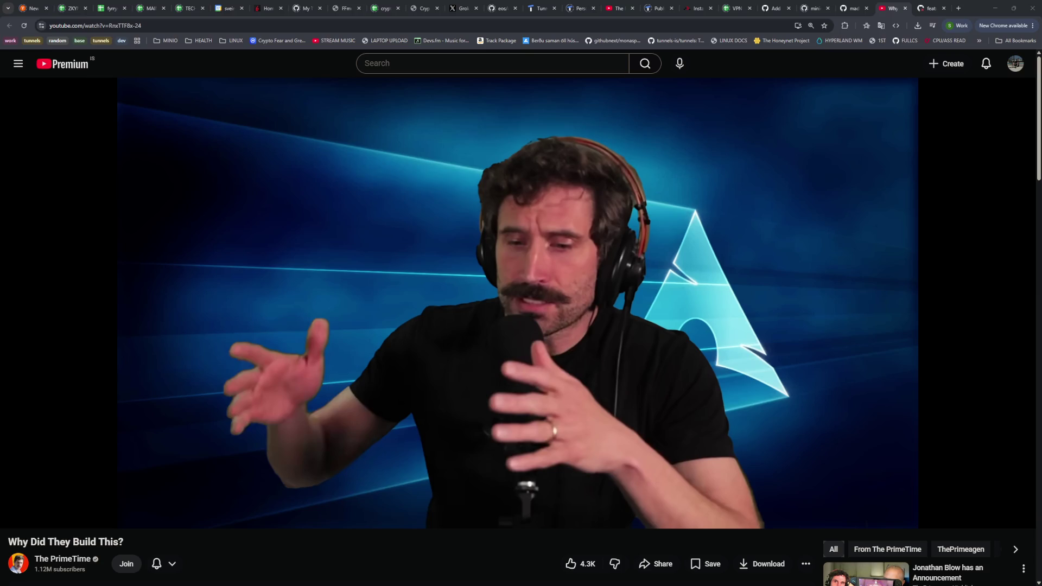
click(468, 328)
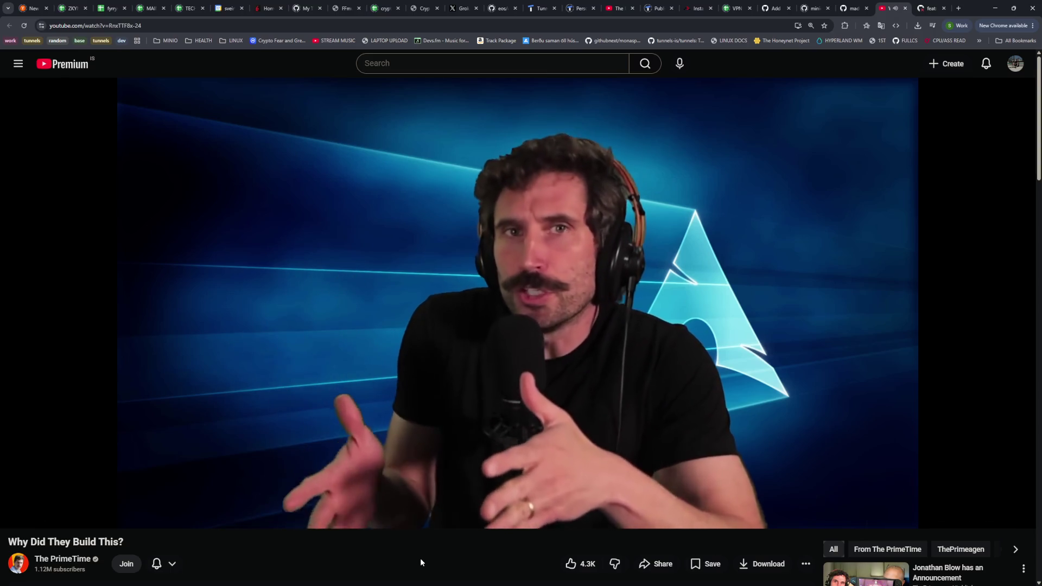